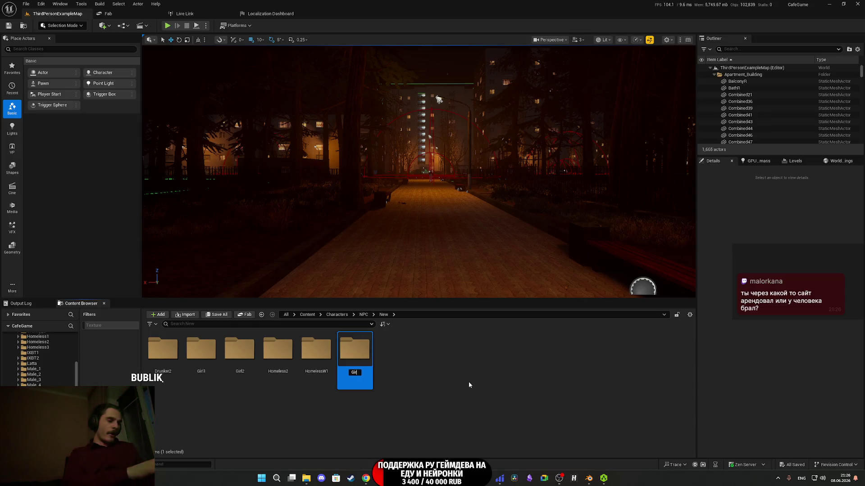
# Commit the folder name Girl3 under Characters/NPC/New and open the empty folder.
pyautogui.write('3')
pyautogui.press('Return')
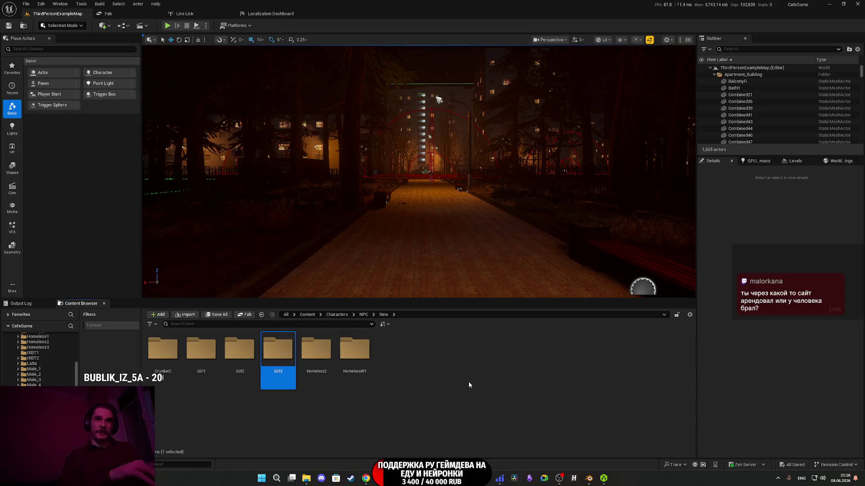
pyautogui.press('Return')
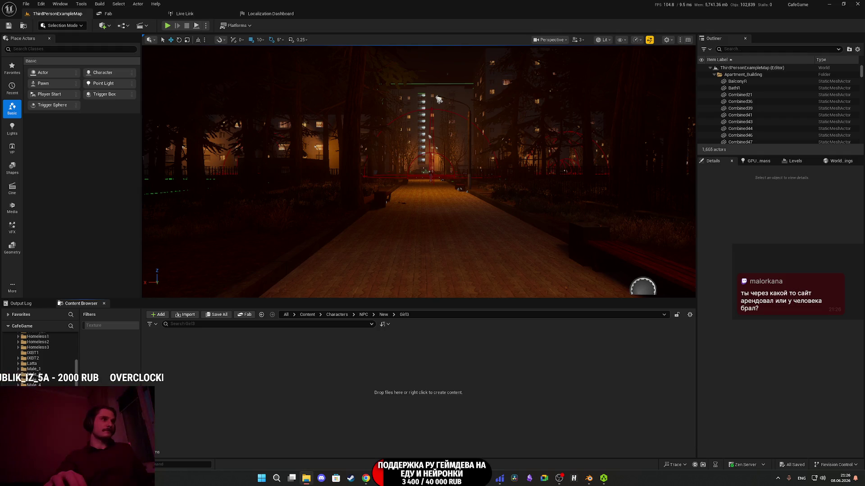
pyautogui.hotkey('alt', 'Tab')
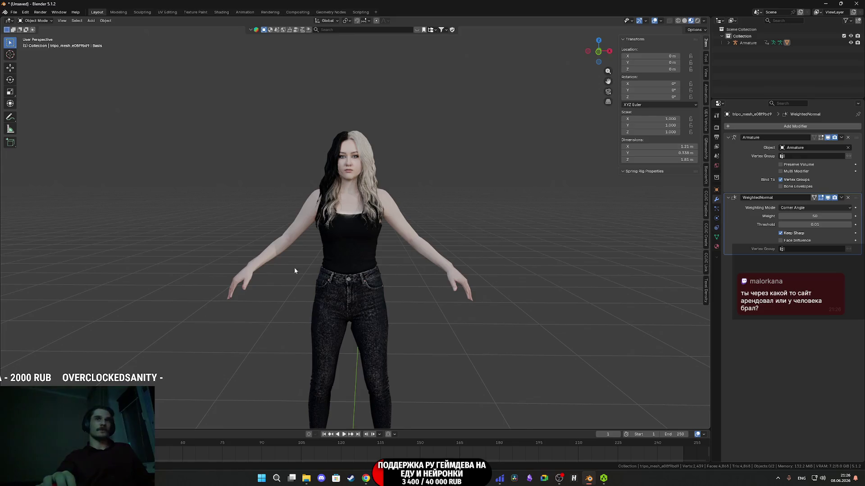
# Select the character mesh and armature and turn on Bones in Viewport Overlays.
pyautogui.scroll(3, 376, 231)
pyautogui.press('a')
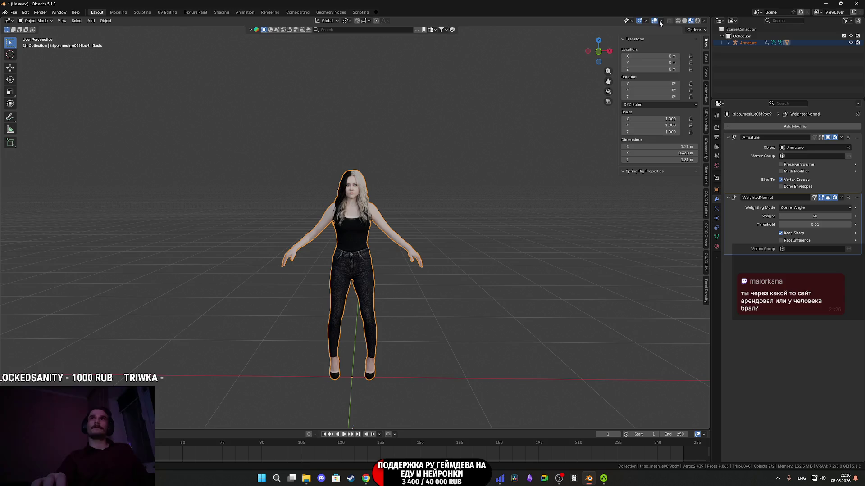
pyautogui.click(660, 21)
pyautogui.click(666, 122)
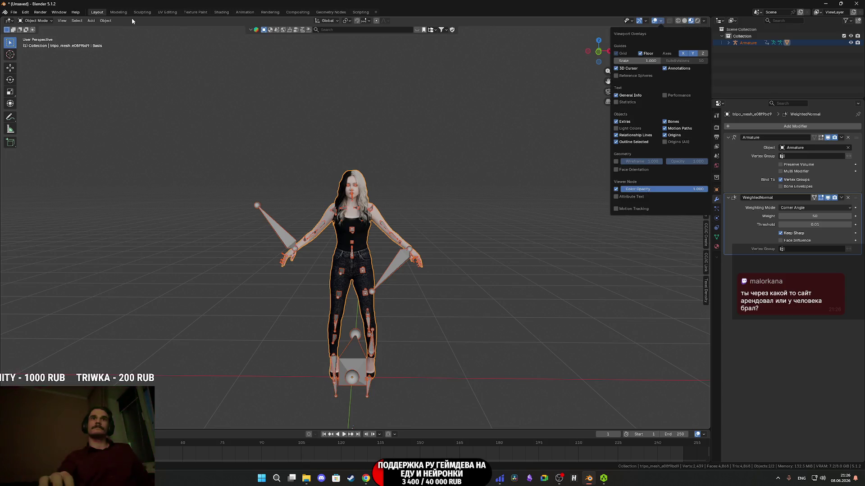
# Export the selection as FBX, overwriting the existing Girl3.fbx.
pyautogui.click(14, 12)
pyautogui.moveTo(42, 114)
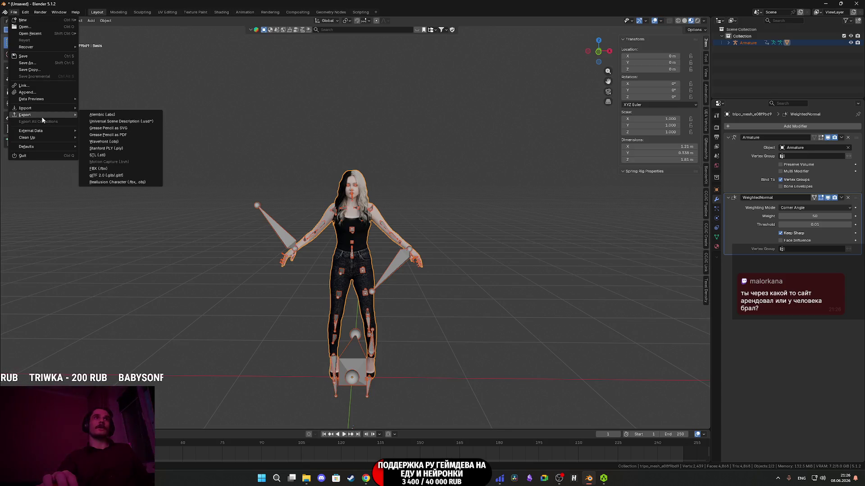
pyautogui.click(101, 168)
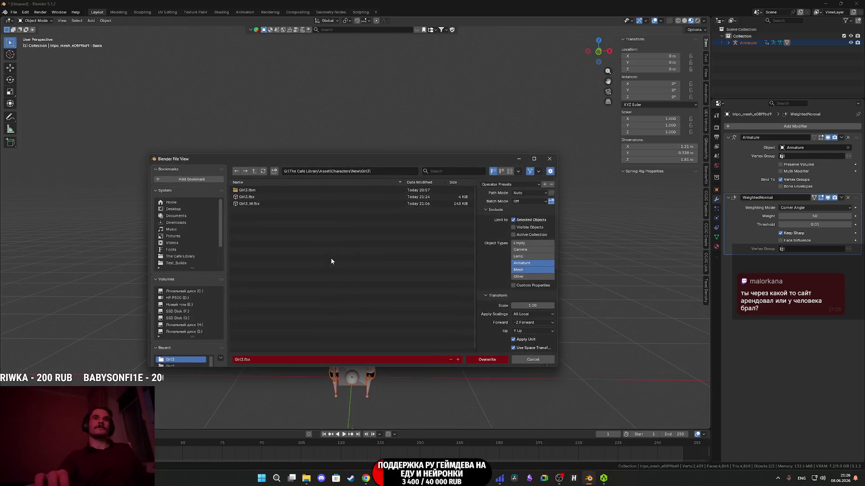
pyautogui.click(494, 361)
pyautogui.hotkey('alt', 'Tab')
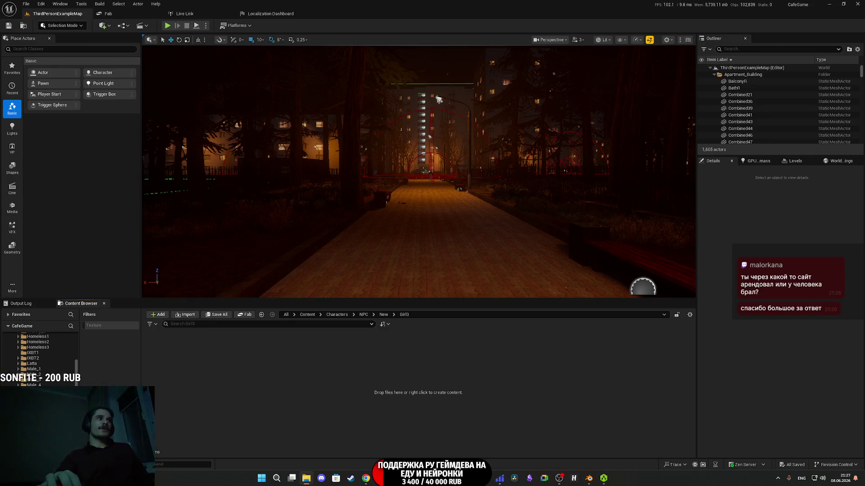
# Import Girl3.fbx into the Girl3 folder with Import All, creating the mesh and skeleton.
pyautogui.moveTo(298, 386); pyautogui.dragTo(297, 386)
pyautogui.click(514, 340)
pyautogui.click(308, 382)
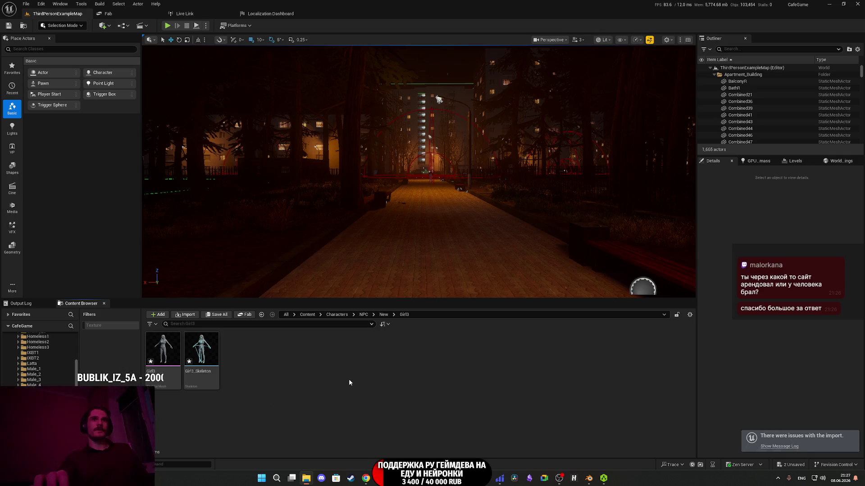
pyautogui.doubleClick(199, 358)
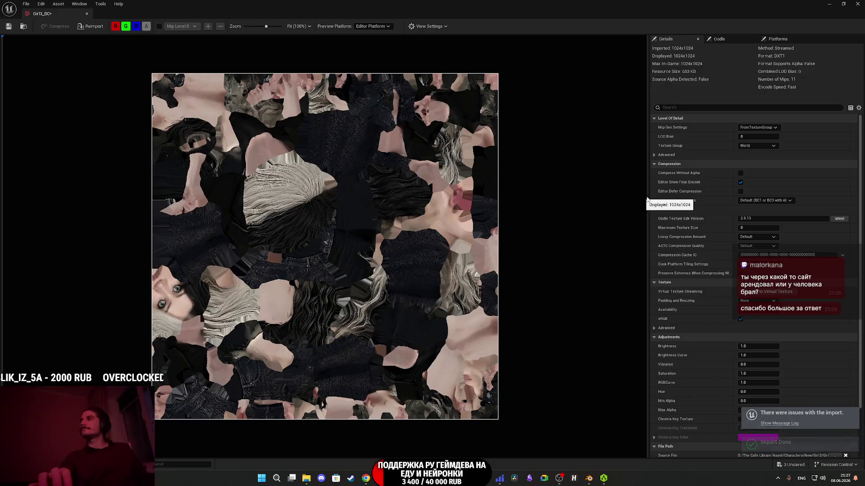
# Give Girl3_BC the 8 Bit Data group, default compression, sRGB on, SimpleAverage mips, and save.
pyautogui.click(761, 145)
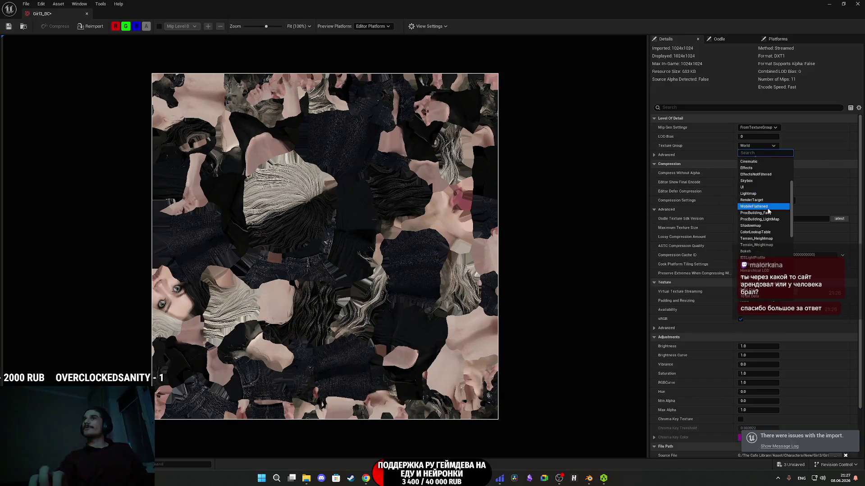
pyautogui.click(766, 252)
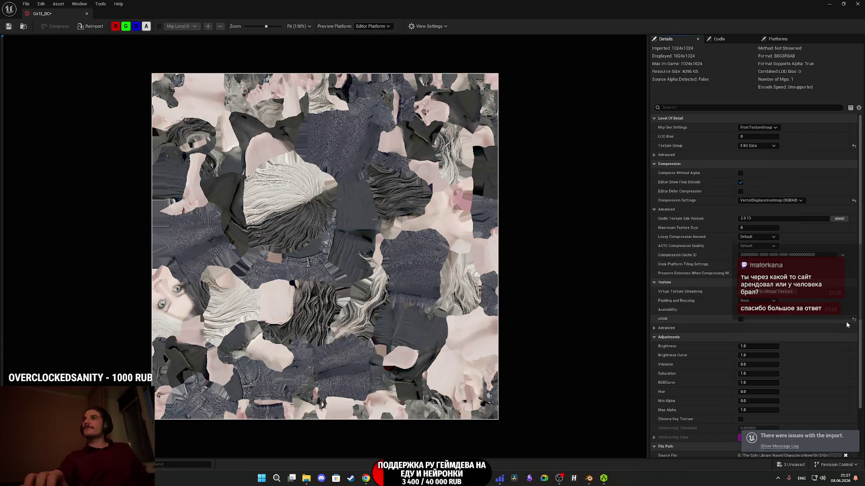
pyautogui.click(853, 318)
pyautogui.click(853, 200)
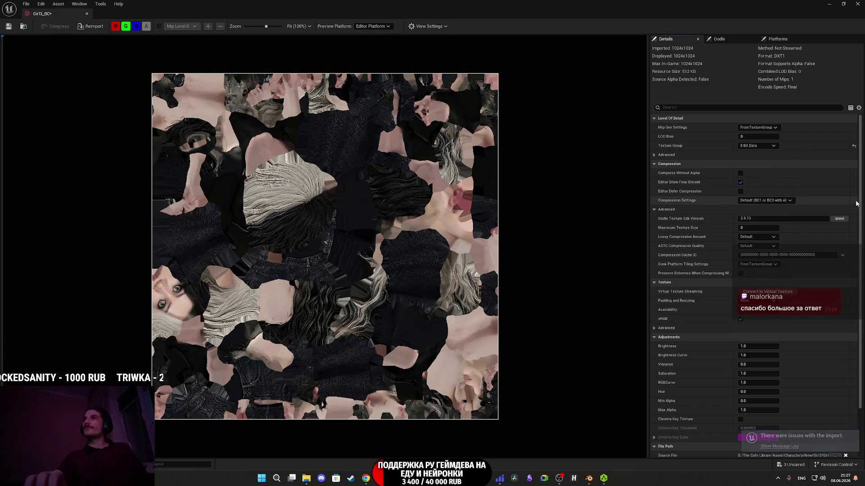
pyautogui.click(759, 128)
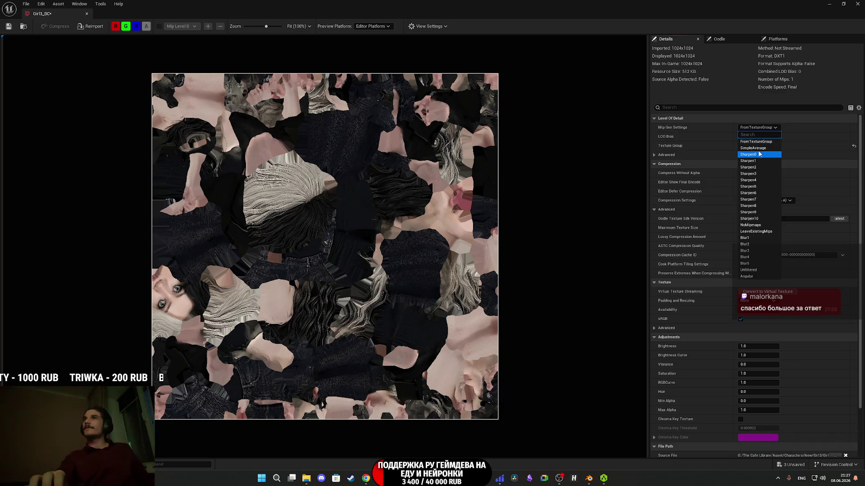
pyautogui.click(753, 148)
pyautogui.click(9, 26)
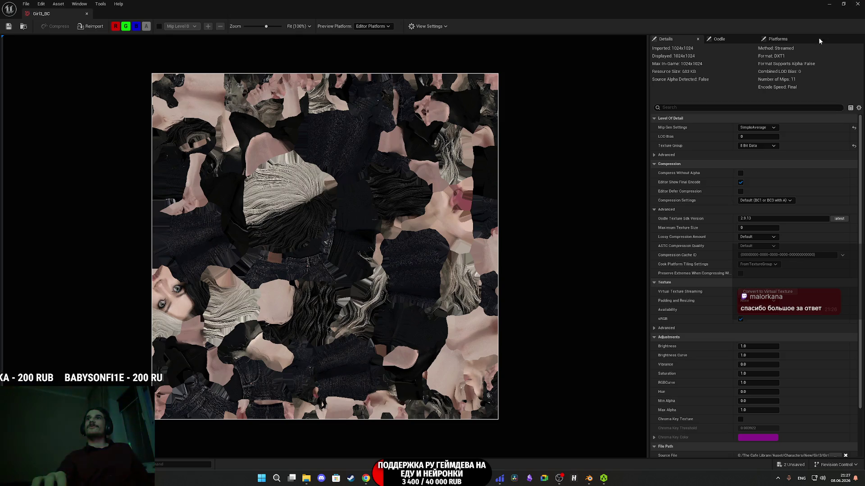
pyautogui.click(856, 4)
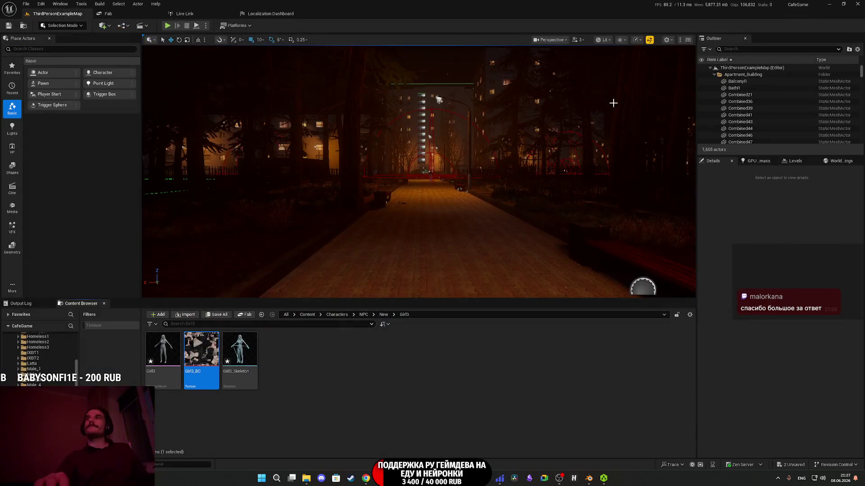
# Duplicate the Girl2_M material instance in the Girl2 folder and name it Girl3_M.
pyautogui.rightClick(279, 360)
pyautogui.press('Escape')
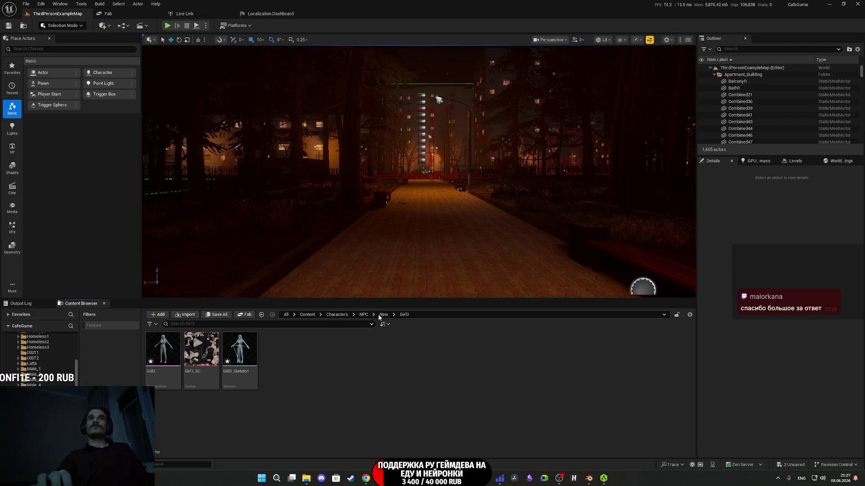
pyautogui.click(383, 315)
pyautogui.doubleClick(239, 349)
pyautogui.click(238, 351)
pyautogui.rightClick(245, 353)
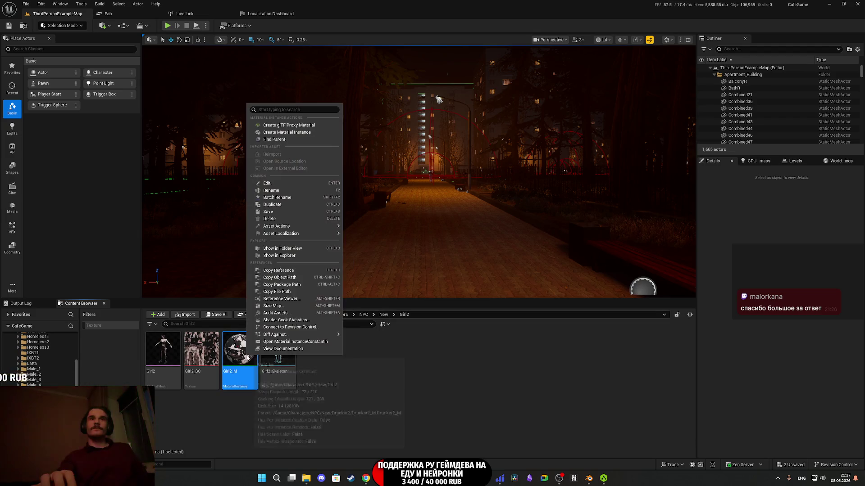
pyautogui.click(273, 205)
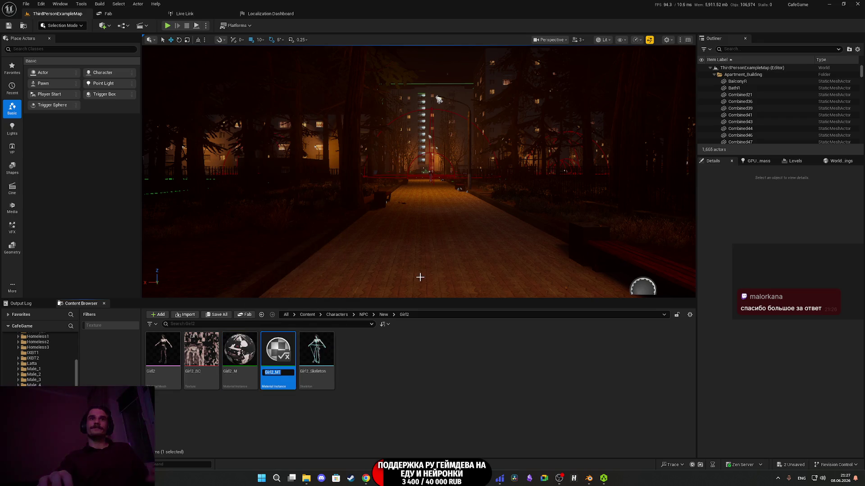
pyautogui.press('BackSpace')
pyautogui.press('BackSpace')
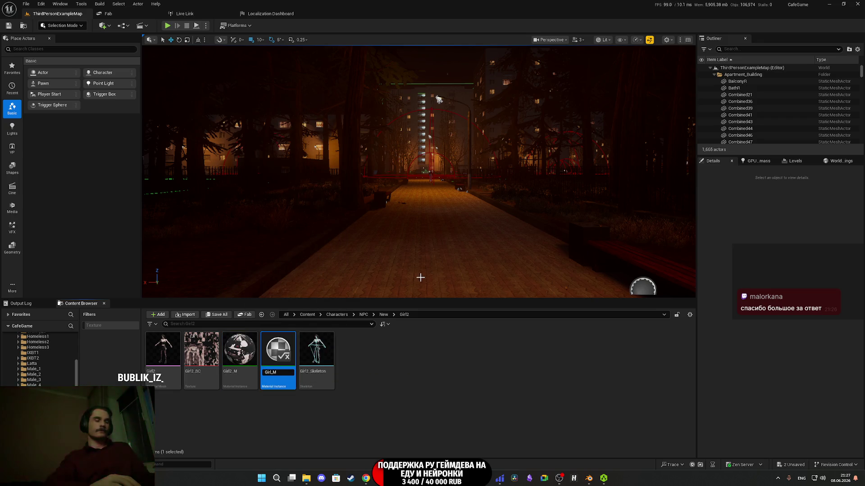
pyautogui.write('3')
pyautogui.press('Return')
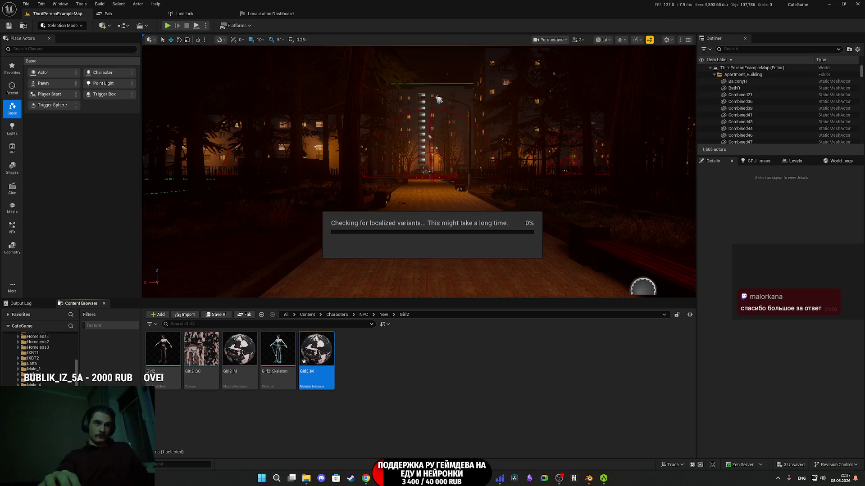
# Set Girl3_M's BC texture to Girl3_BC and save the material instance.
pyautogui.doubleClick(238, 355)
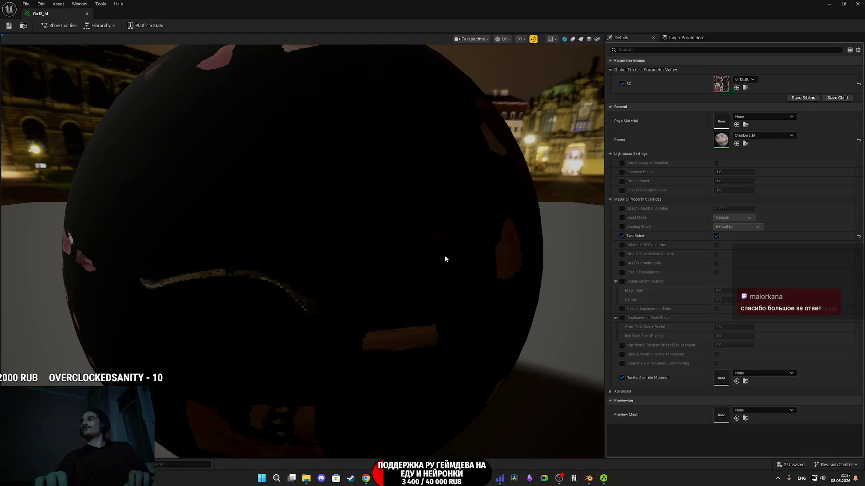
pyautogui.click(843, 3)
pyautogui.click(204, 358)
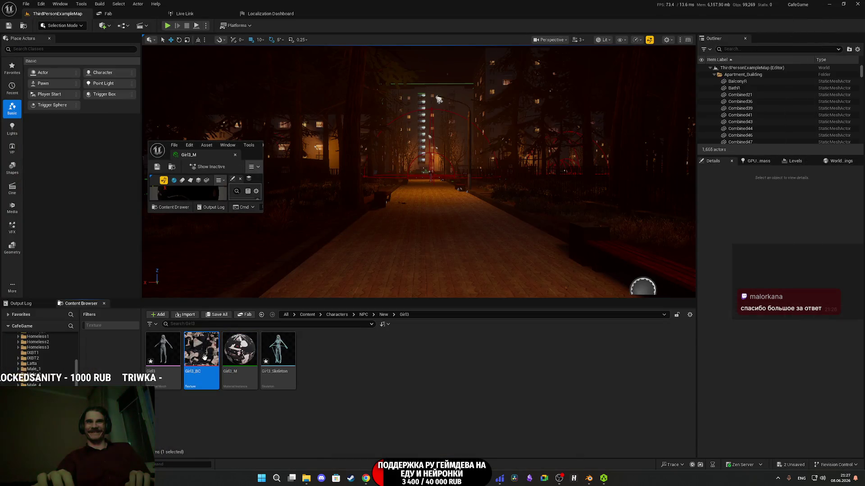
pyautogui.doubleClick(254, 154)
pyautogui.click(736, 87)
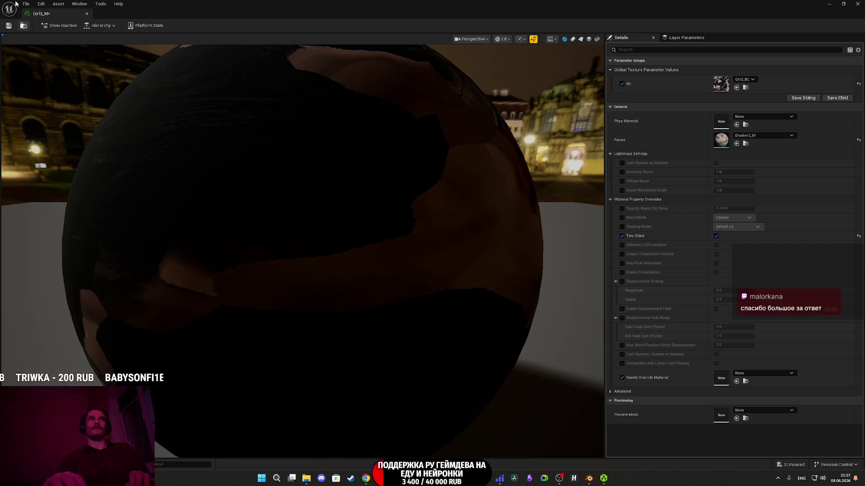
pyautogui.click(9, 25)
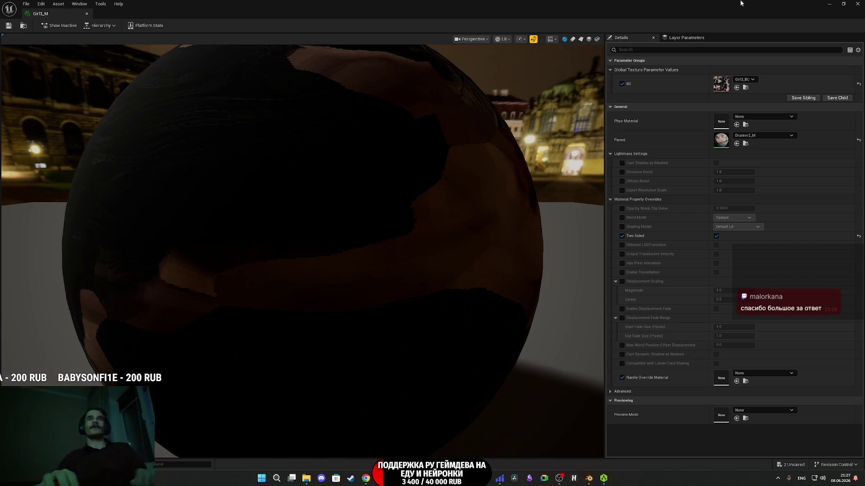
pyautogui.click(857, 4)
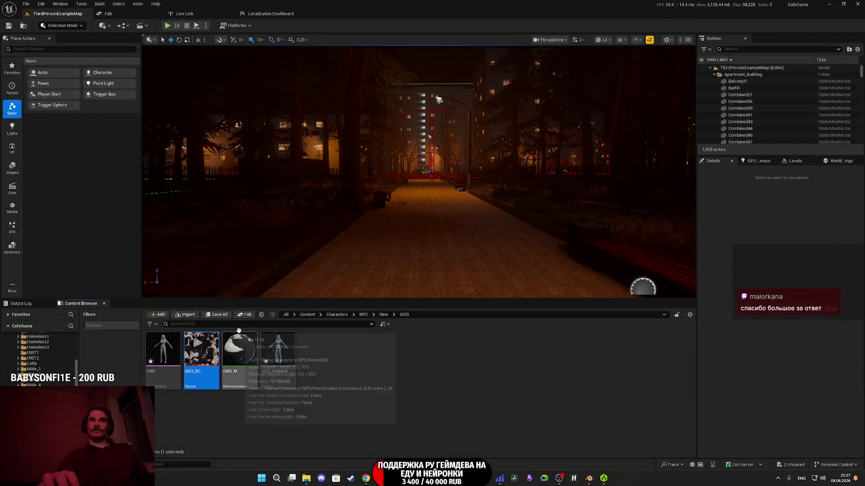
# Open the Girl3 skeletal mesh in a full-screen mesh editor.
pyautogui.doubleClick(186, 346)
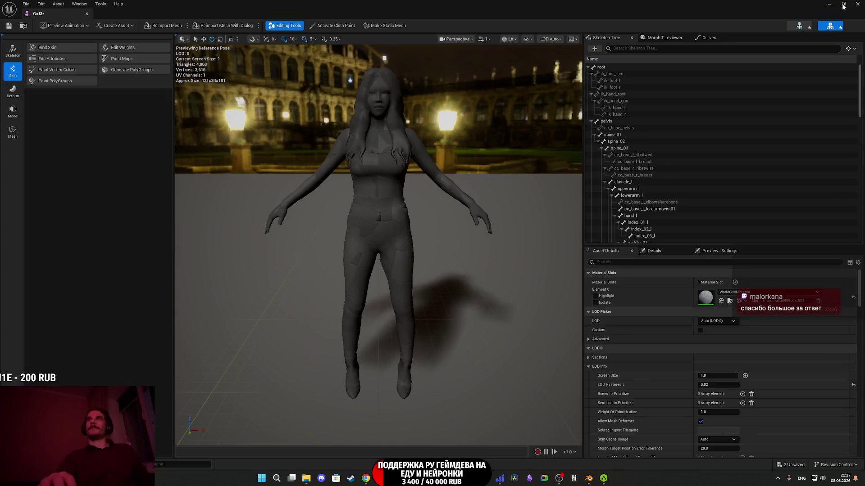
pyautogui.click(845, 5)
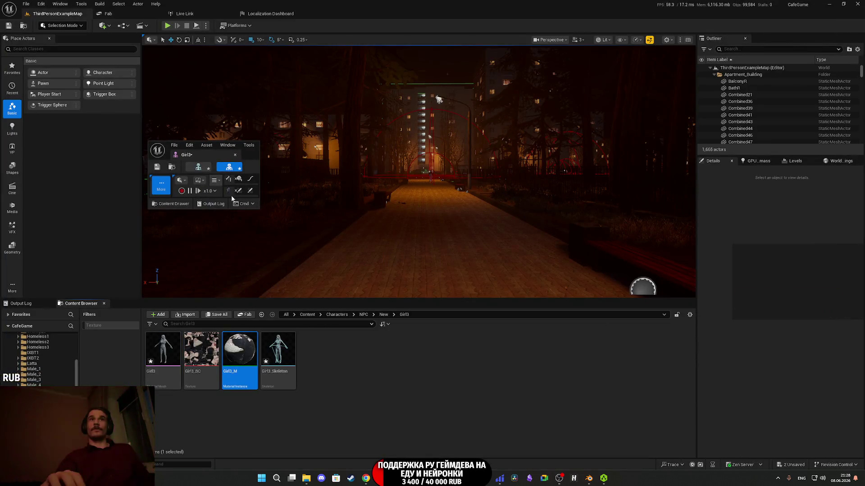
pyautogui.doubleClick(252, 156)
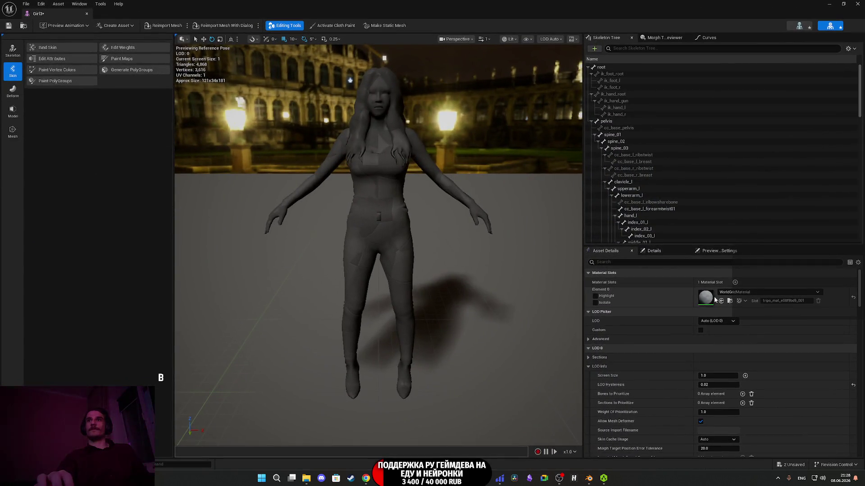
# Assign Girl3_M to the mesh's Element 0 material slot and close the mesh editor.
pyautogui.click(721, 300)
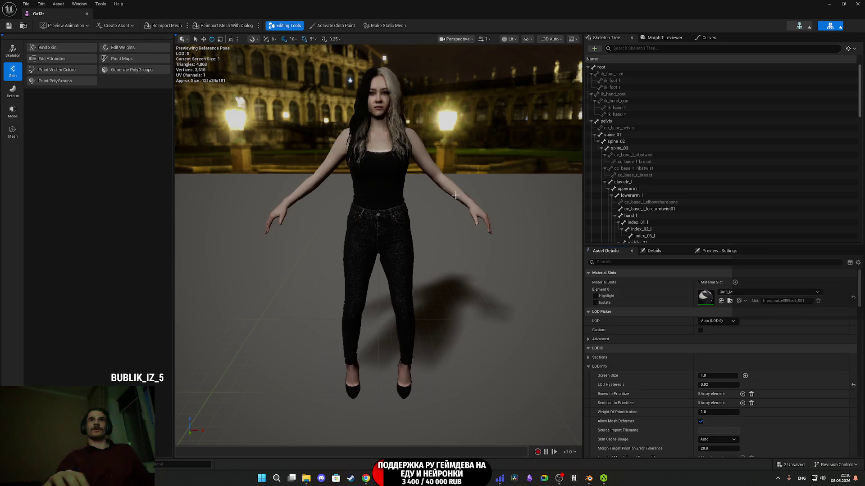
pyautogui.scroll(5, 443, 191)
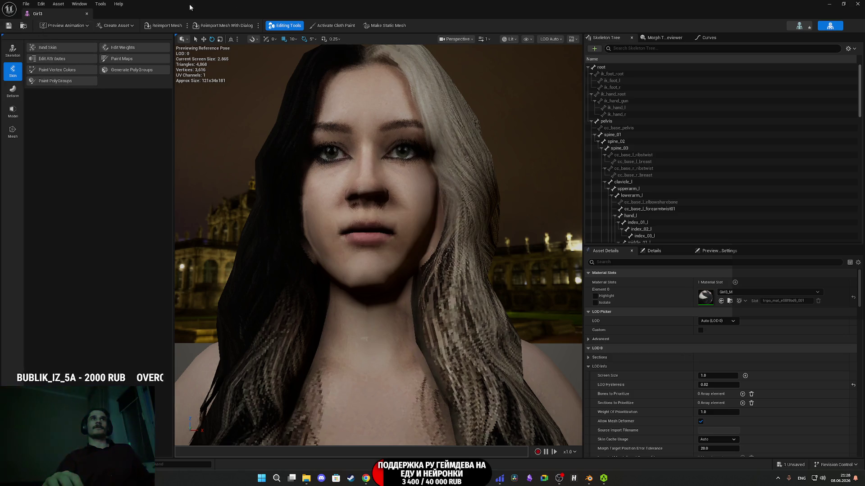
pyautogui.click(857, 3)
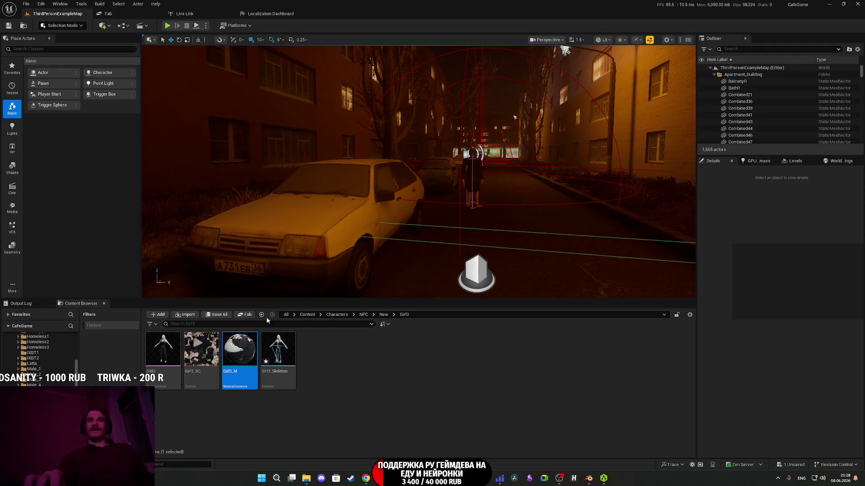
# Use Save All and confirm saving all unsaved Girl3 assets.
pyautogui.click(212, 315)
pyautogui.click(490, 313)
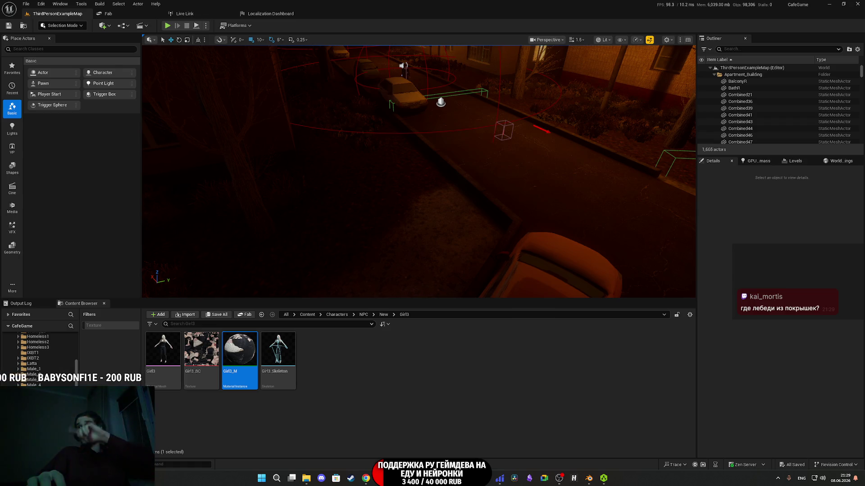
pyautogui.moveTo(454, 232); pyautogui.dragTo(453, 232)
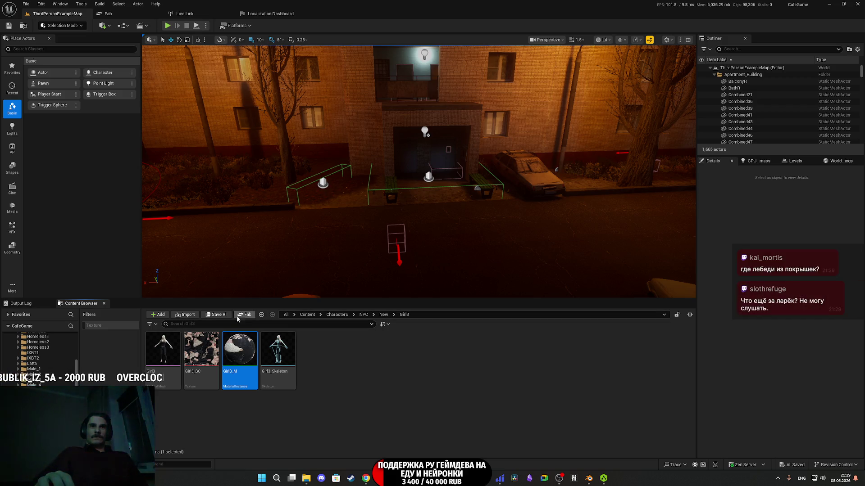
# Open the Random_NPC_DT data table from Content/Custom_Variables/NPC.
pyautogui.click(307, 314)
pyautogui.doubleClick(355, 356)
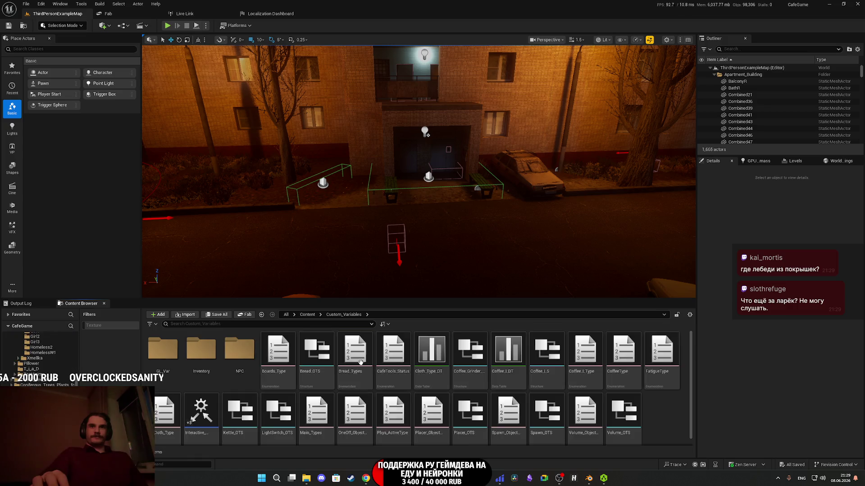
pyautogui.click(248, 361)
pyautogui.doubleClick(248, 361)
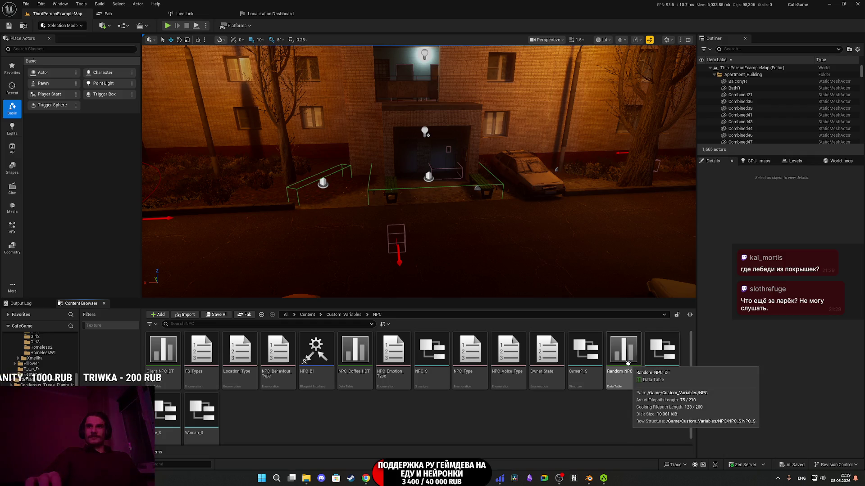
pyautogui.doubleClick(627, 363)
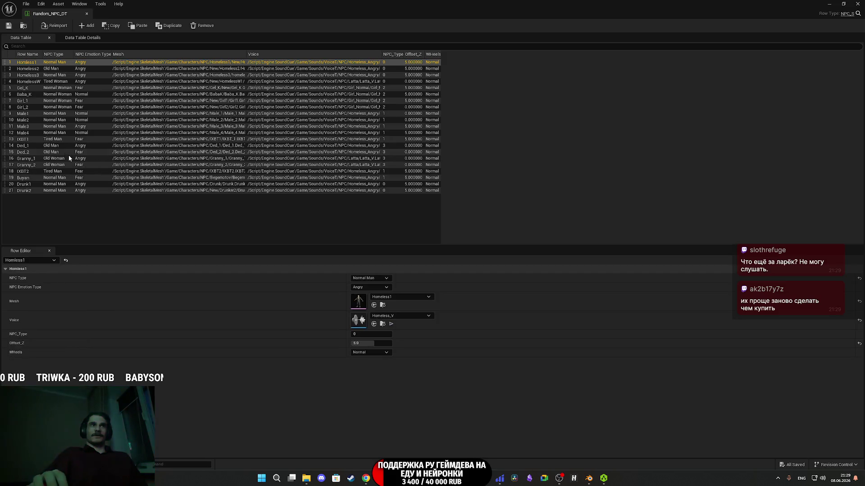
# Duplicate the Girl_2 row as Girl_3, move it to position 9, and set its mesh to Girl3.
pyautogui.click(31, 107)
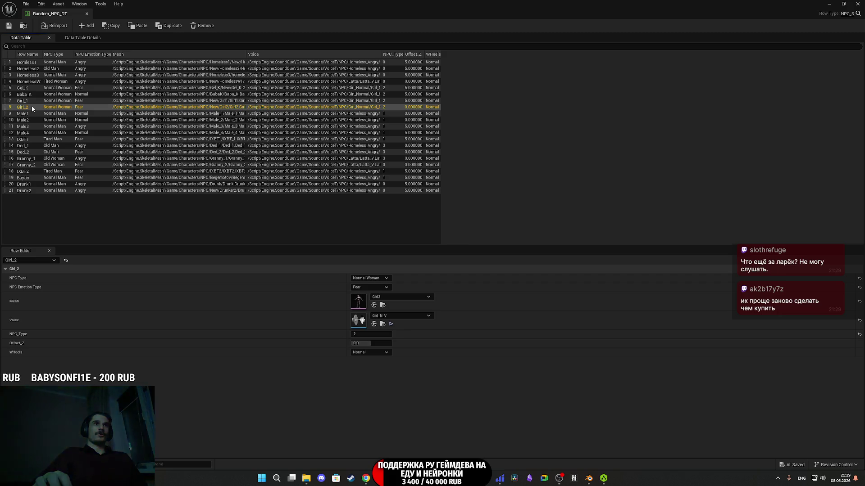
pyautogui.rightClick(31, 107)
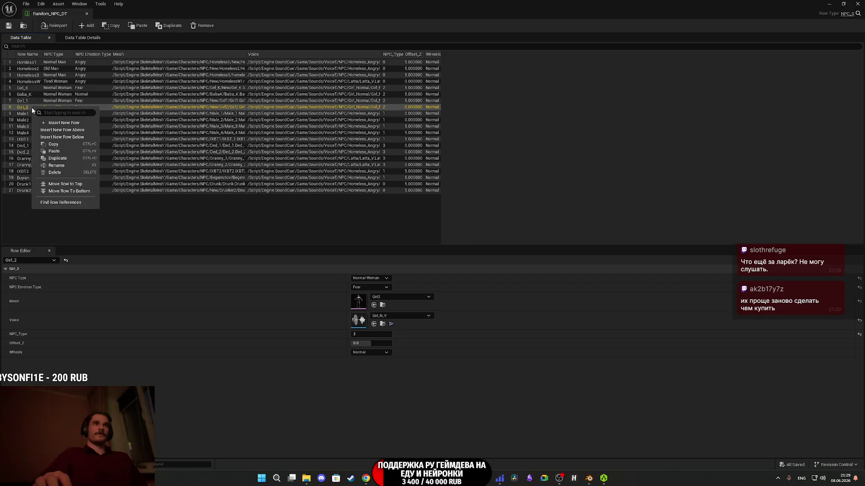
pyautogui.click(57, 158)
pyautogui.moveTo(5, 201); pyautogui.dragTo(13, 119)
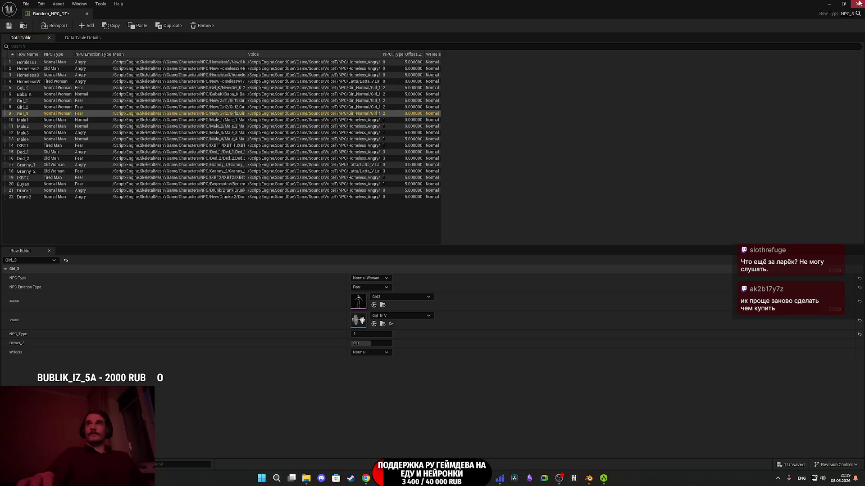
pyautogui.click(843, 3)
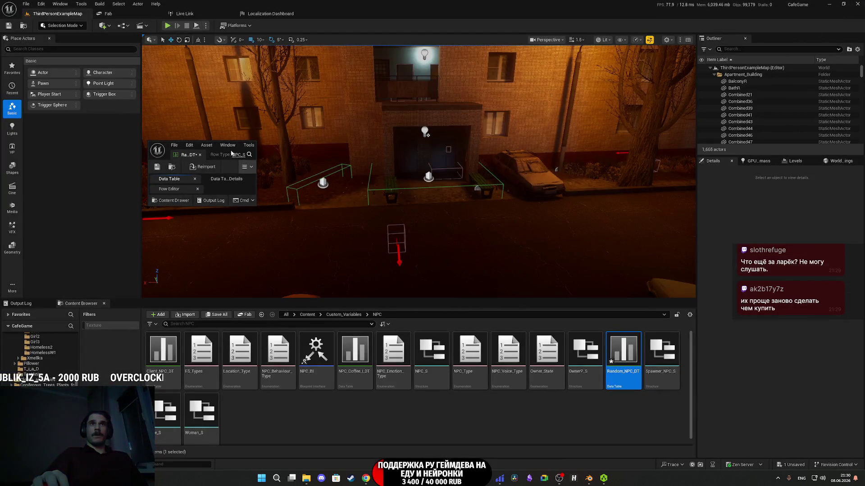
pyautogui.doubleClick(238, 154)
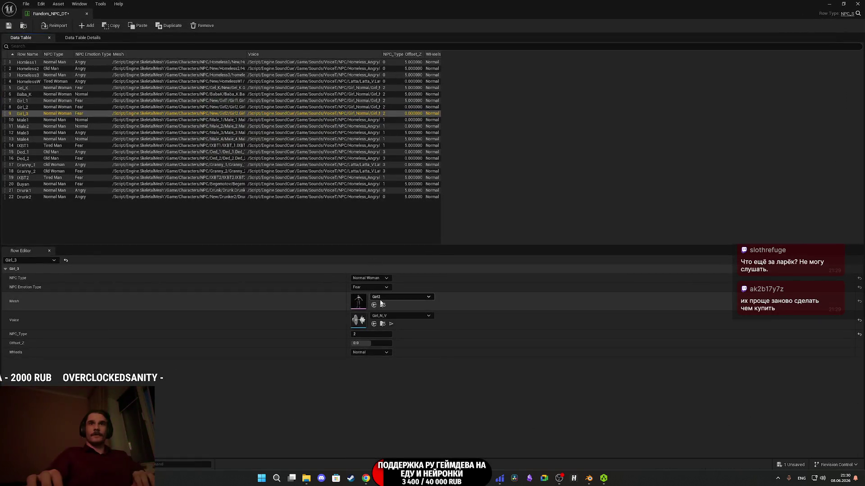
pyautogui.click(423, 385)
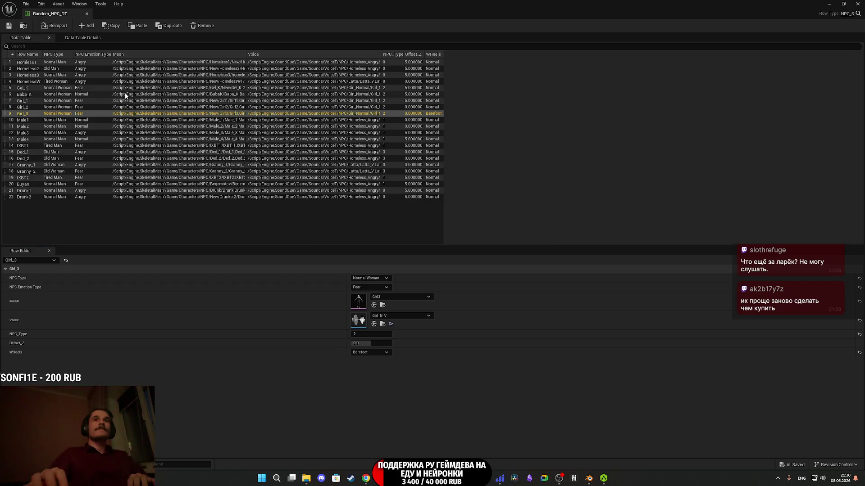
pyautogui.hotkey('alt', 'Tab')
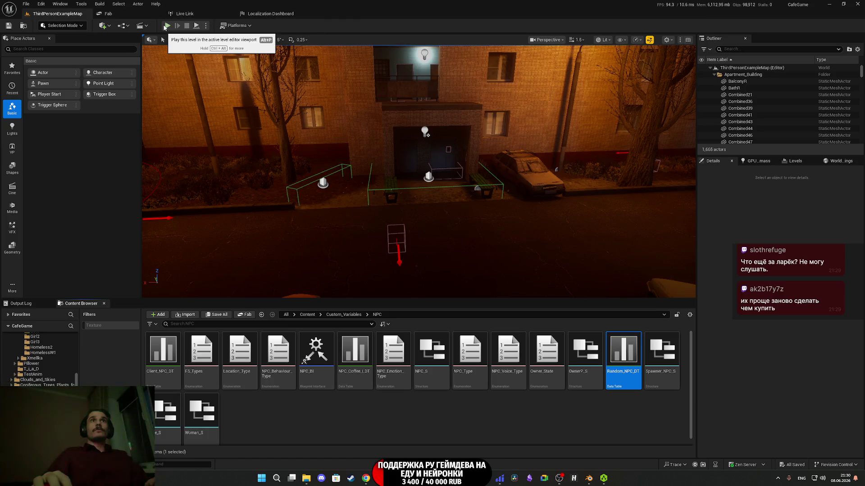
# Start a fullscreen play session, change clothes at the wardrobe, and walk to the kitchen table.
pyautogui.hotkey('alt', 'p')
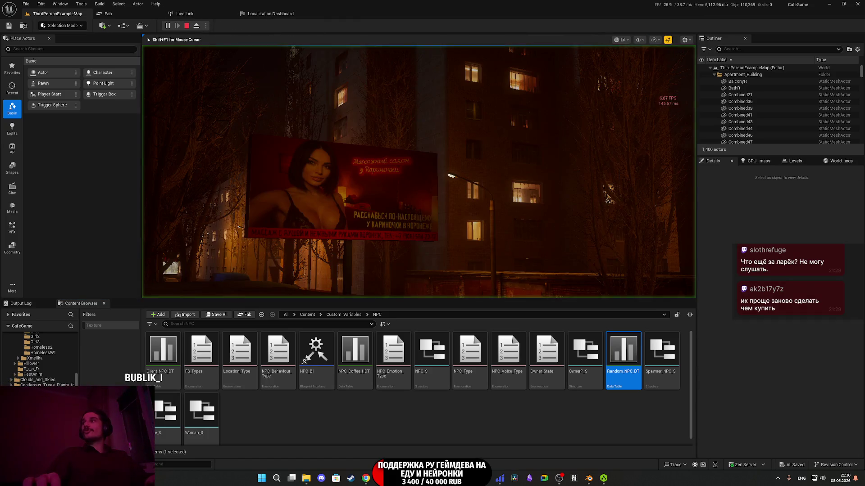
pyautogui.press('F11')
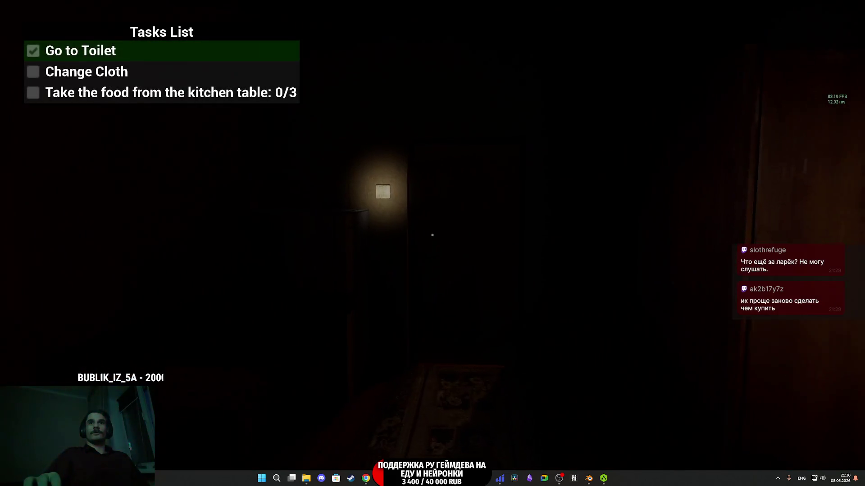
pyautogui.press('e')
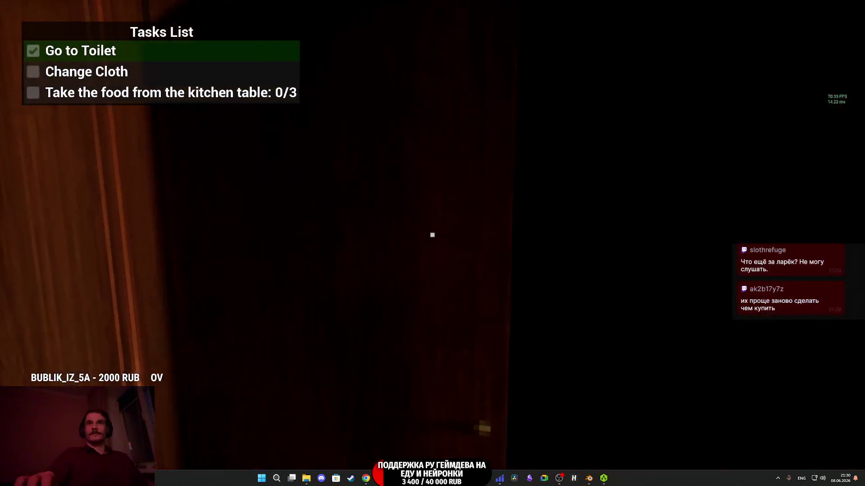
pyautogui.press('e')
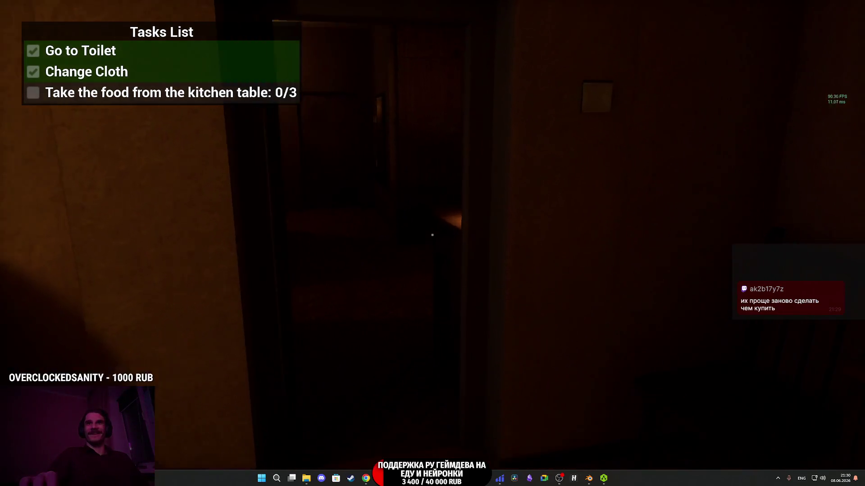
pyautogui.press('w')
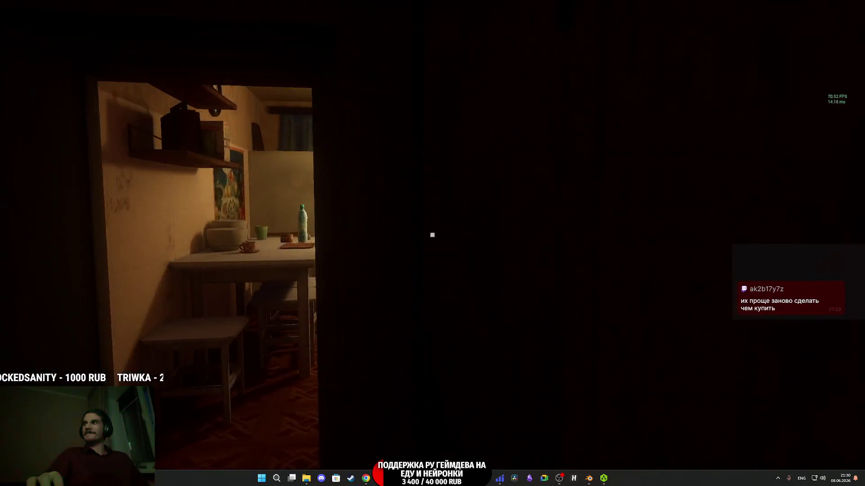
pyautogui.press('w')
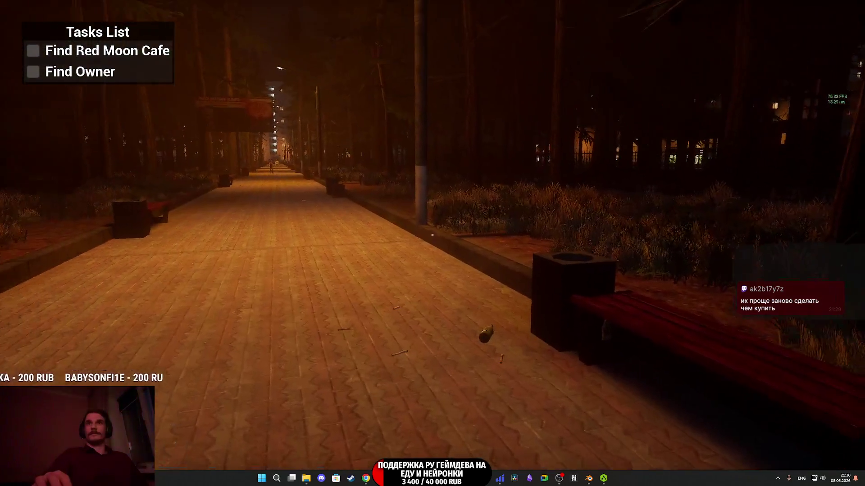
# Walk the park alley toward Red Moon Cafe, equip and drop the water bottle, then stop playing.
pyautogui.press('w')
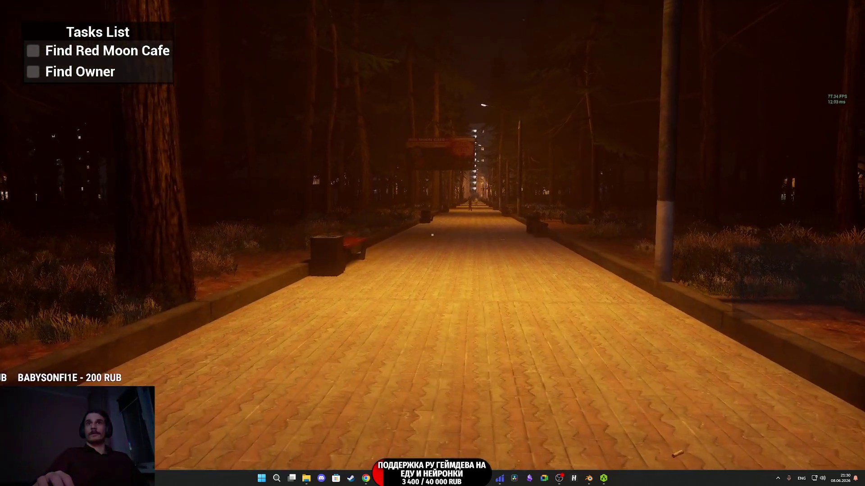
pyautogui.press('w')
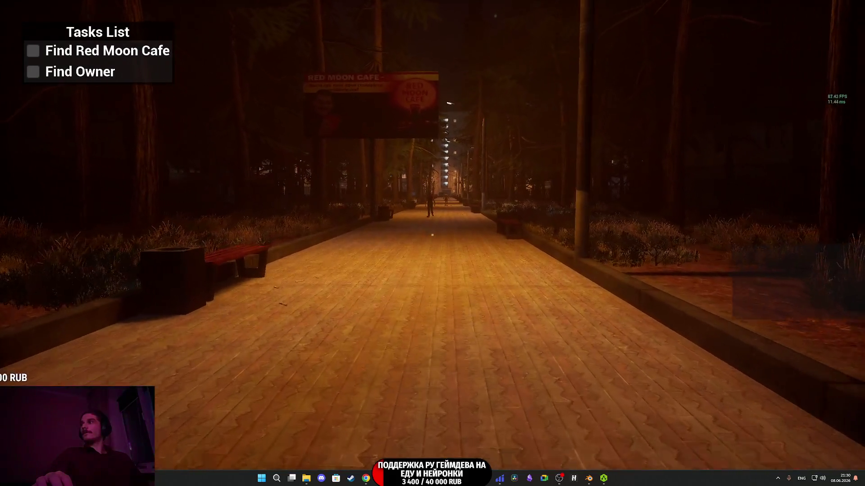
pyautogui.press('w')
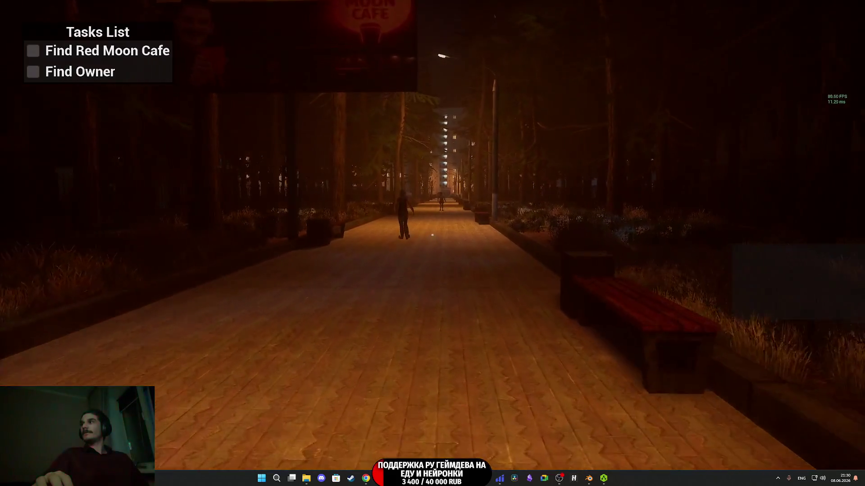
pyautogui.press('w')
pyautogui.press('w')
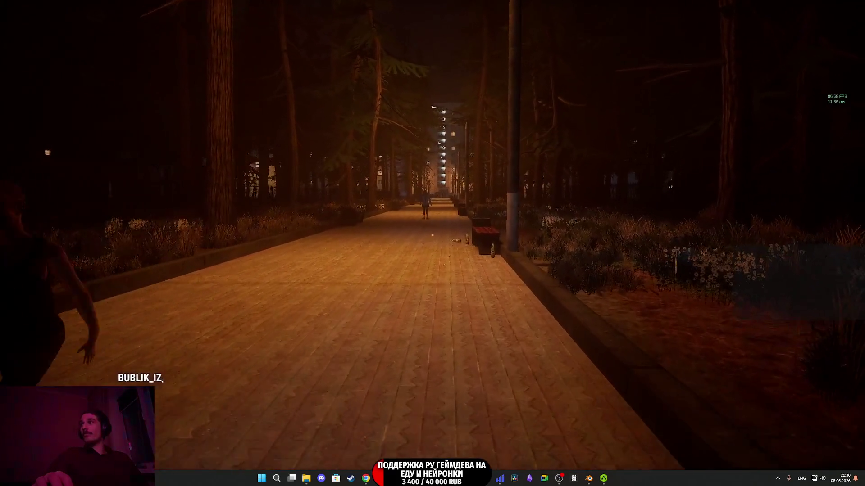
pyautogui.press('w')
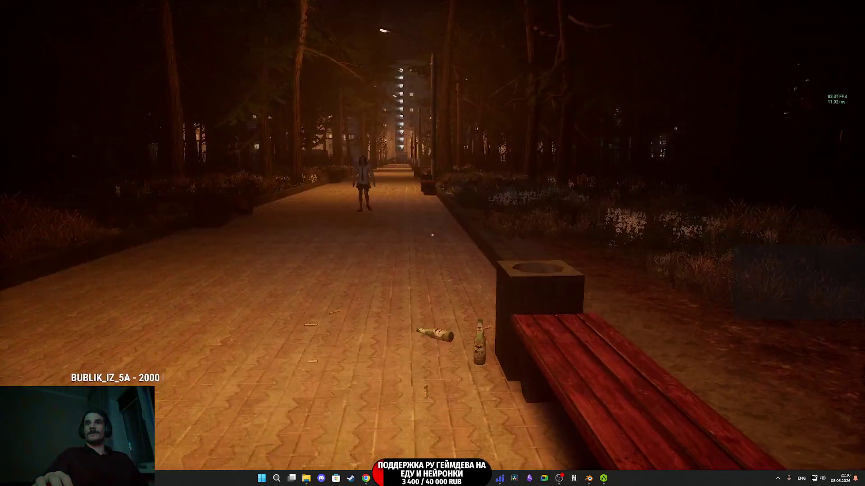
pyautogui.press('Tab')
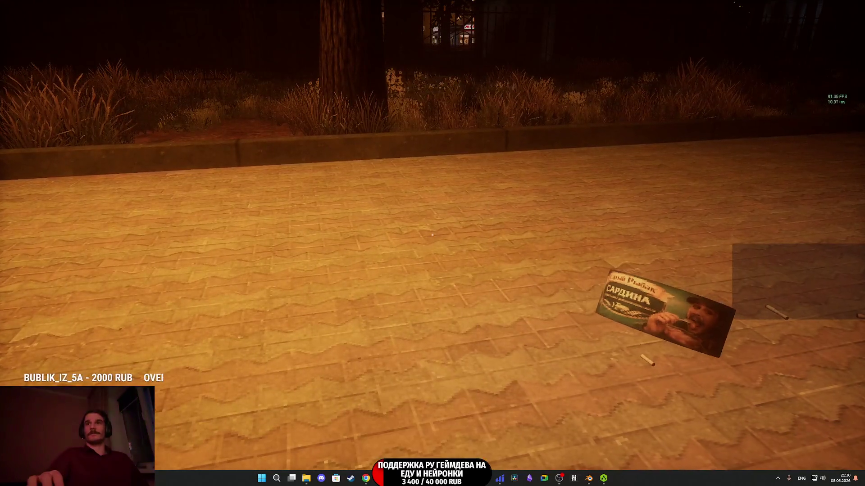
pyautogui.click(498, 382)
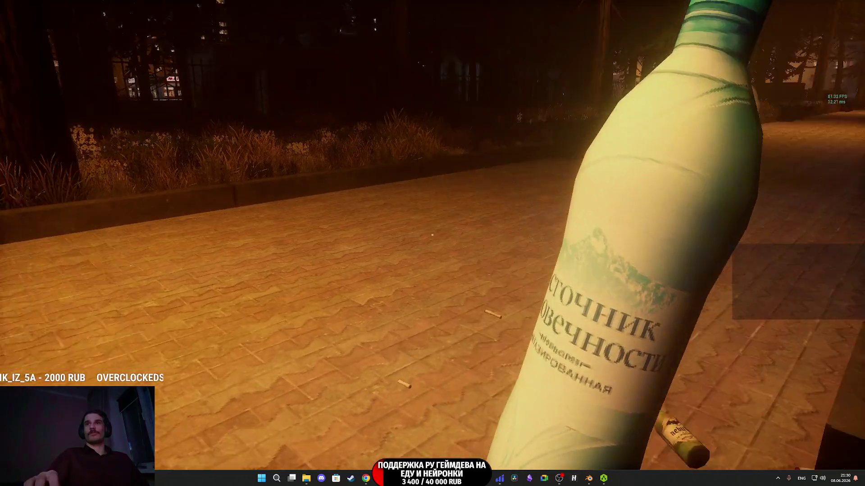
pyautogui.click(432, 235)
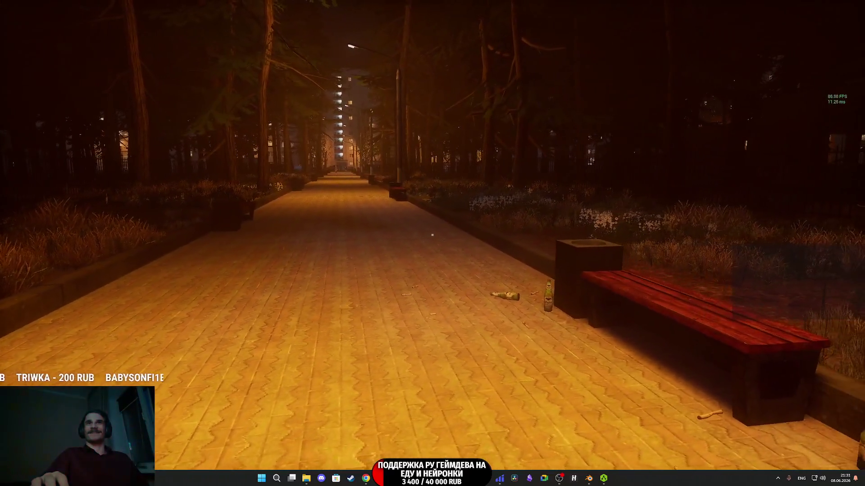
pyautogui.press('Escape')
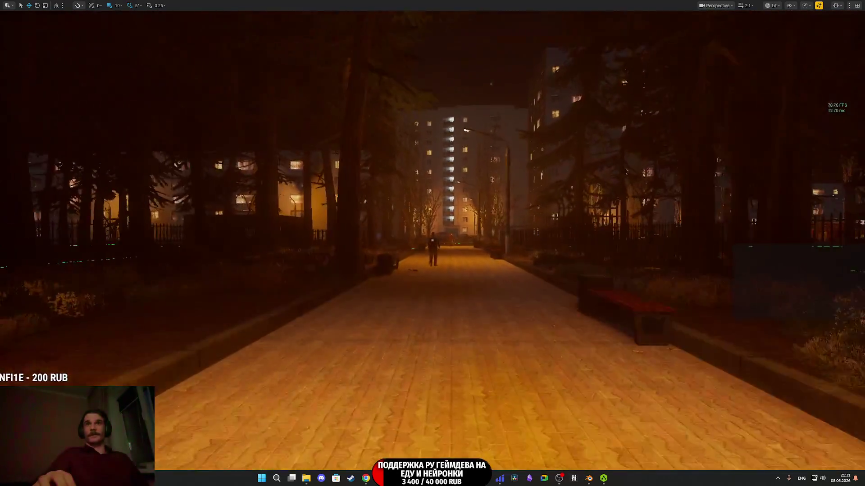
# Fly forward toward the road watching the Girl3 NPCs, then end the game preview.
pyautogui.press('w')
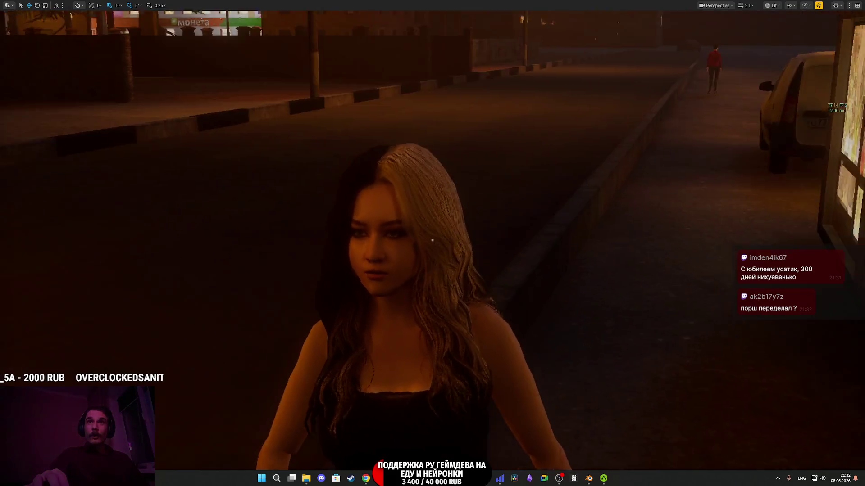
pyautogui.press('Escape')
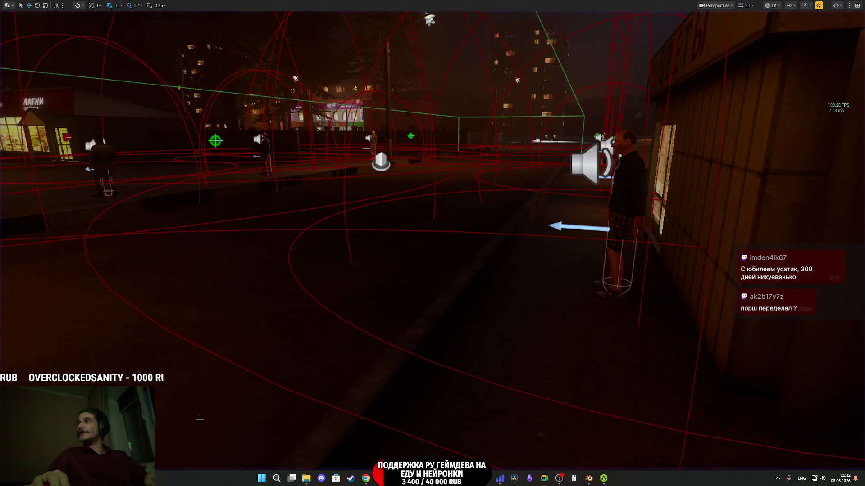
# Exit immersive mode, check the Girl_3 row in Random_NPC_DT, and close the data table.
pyautogui.press('F11')
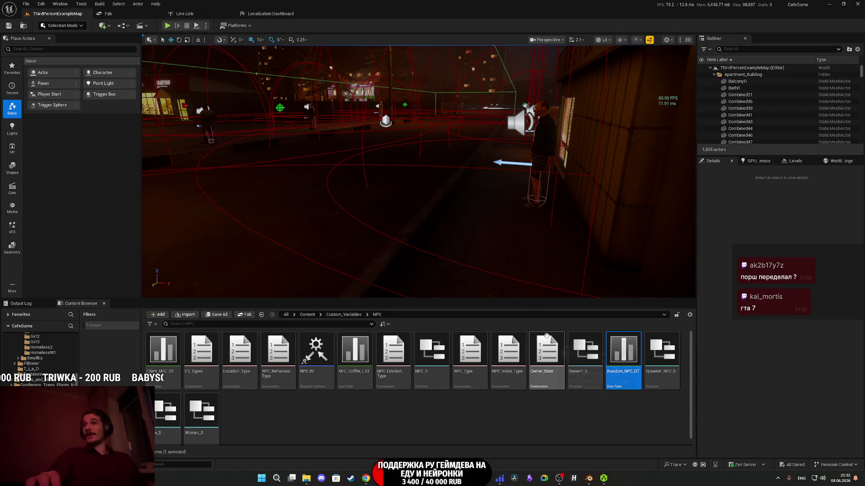
pyautogui.doubleClick(630, 356)
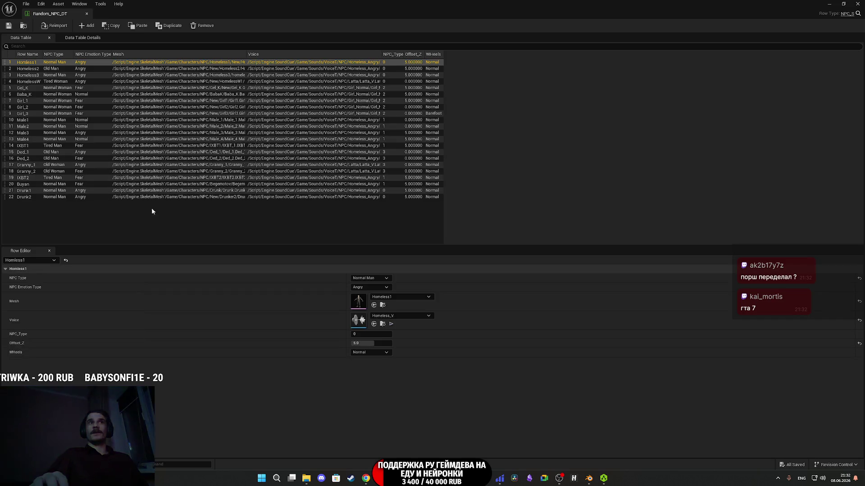
pyautogui.click(30, 113)
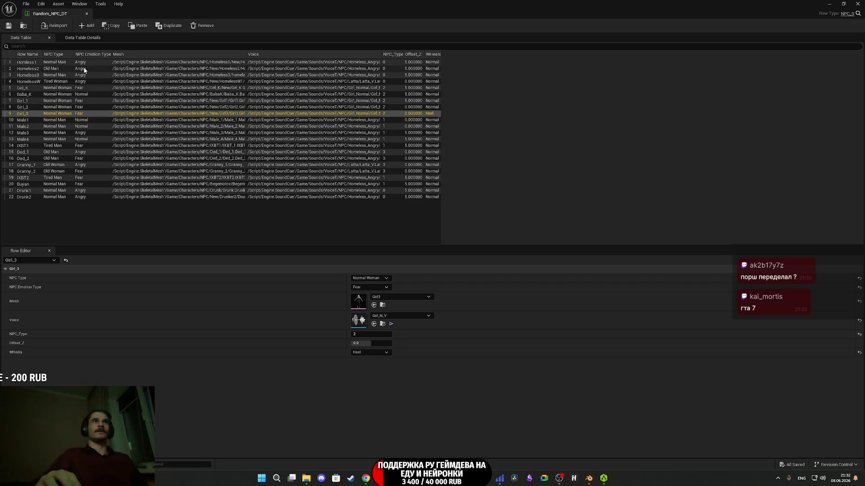
pyautogui.click(857, 4)
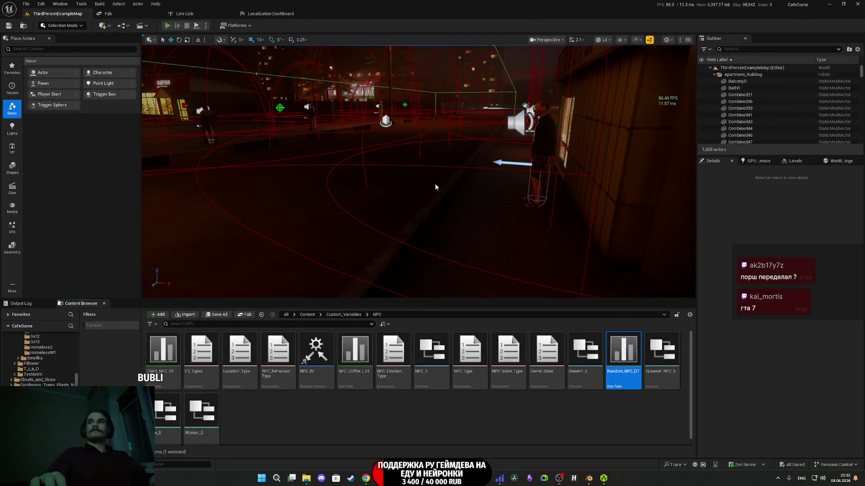
# Start full-screen play, take the shirt from the wardrobe, and walk past the woman into the kitchen.
pyautogui.press('g')
pyautogui.press('F11')
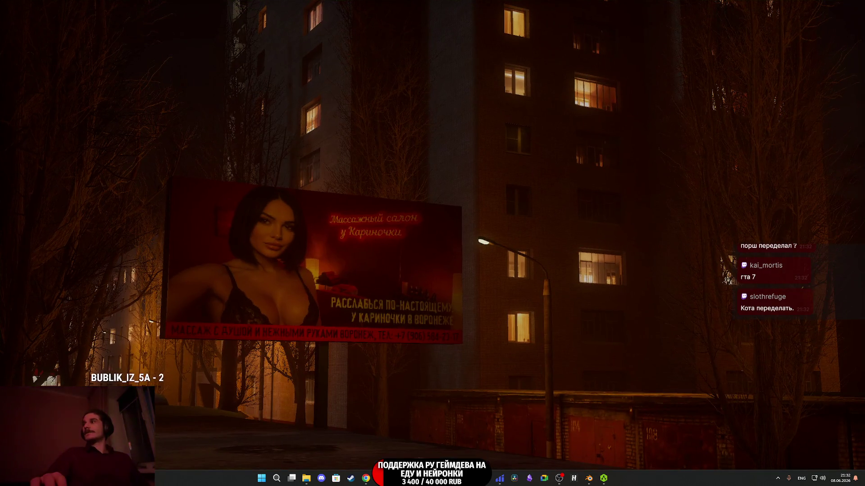
pyautogui.hotkey('alt', 'p')
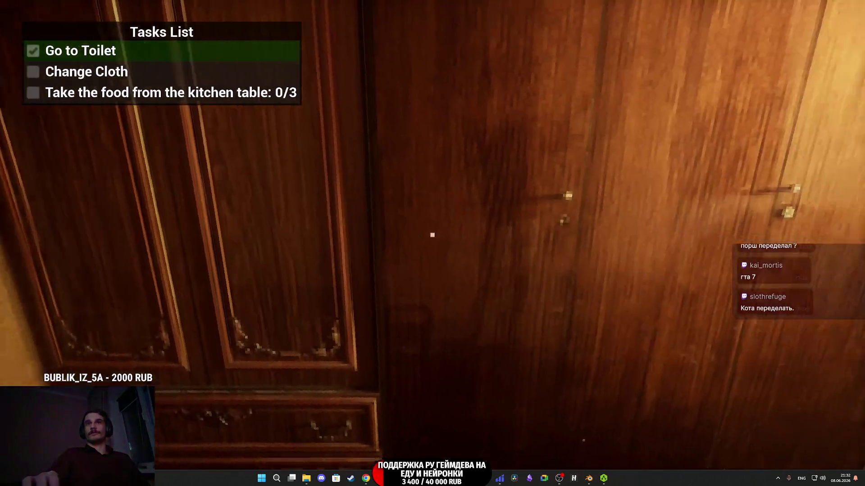
pyautogui.press('e')
pyautogui.press('e')
pyautogui.press('w')
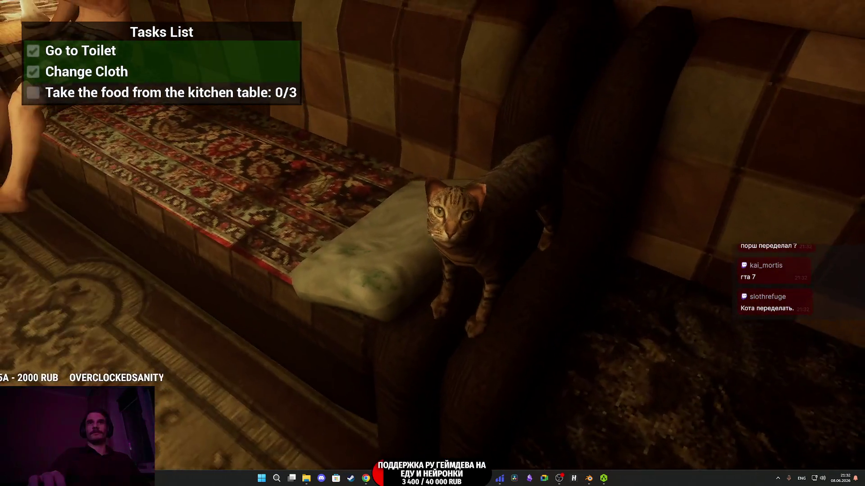
pyautogui.press('w')
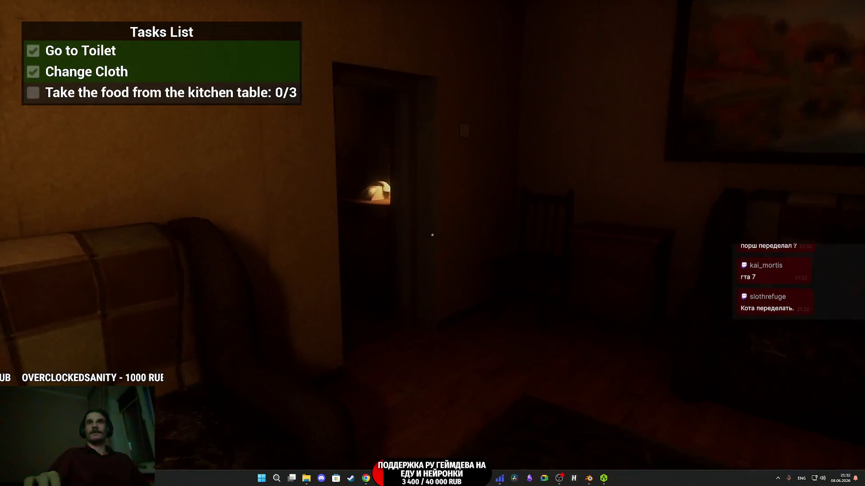
pyautogui.press('w')
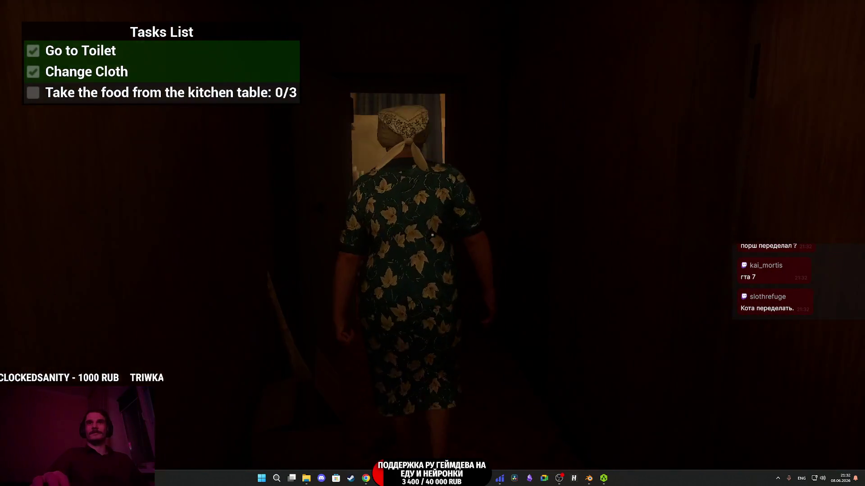
pyautogui.press('w')
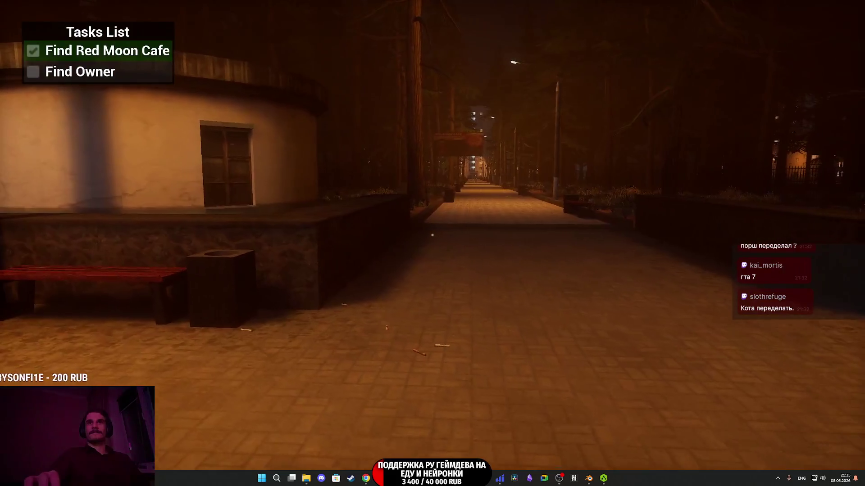
# Go through the next door, gesture at the man, and walk to the apartment front door.
pyautogui.press('F8')
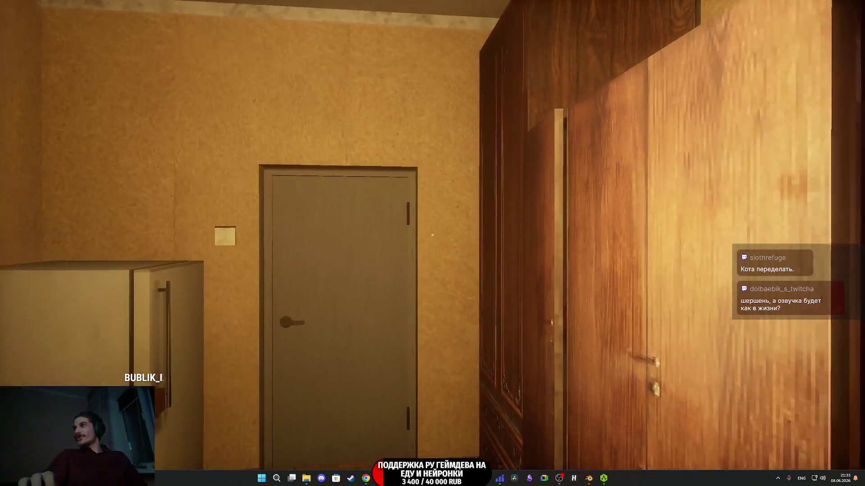
pyautogui.press('e')
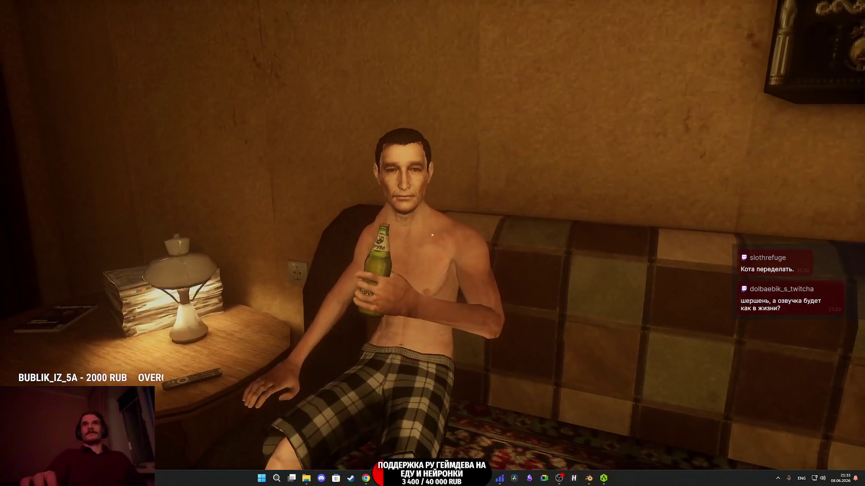
pyautogui.click(431, 234)
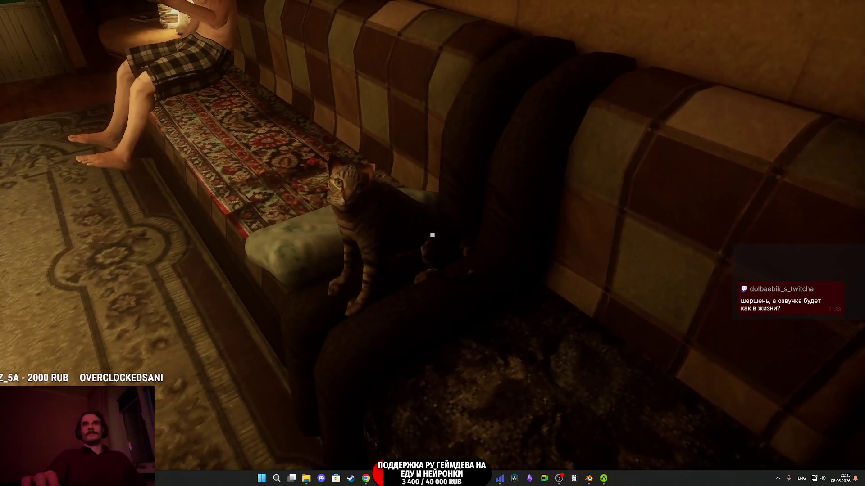
pyautogui.click(431, 235)
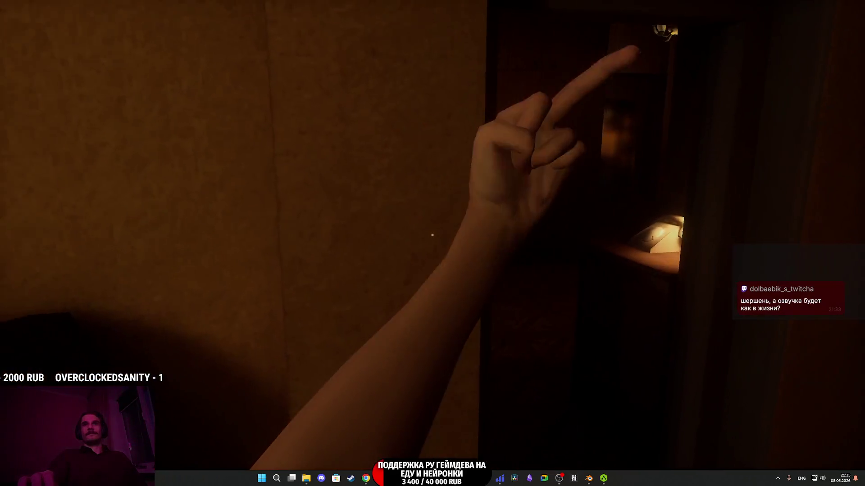
pyautogui.press('w')
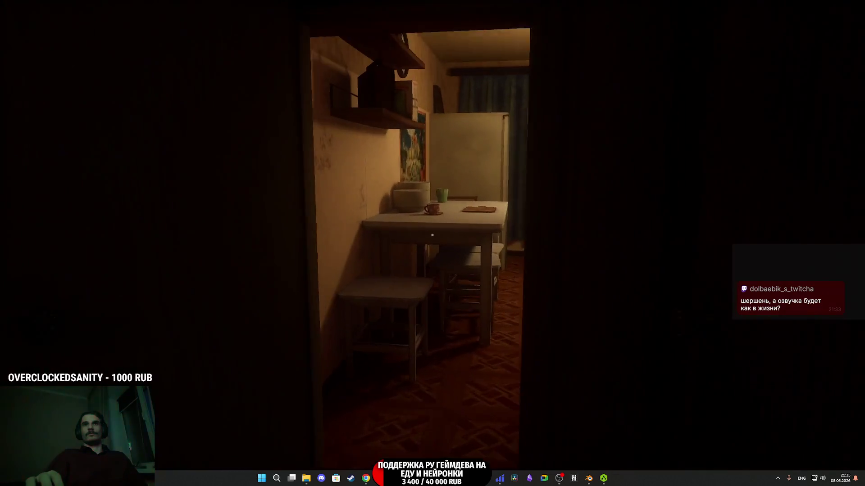
pyautogui.press('w')
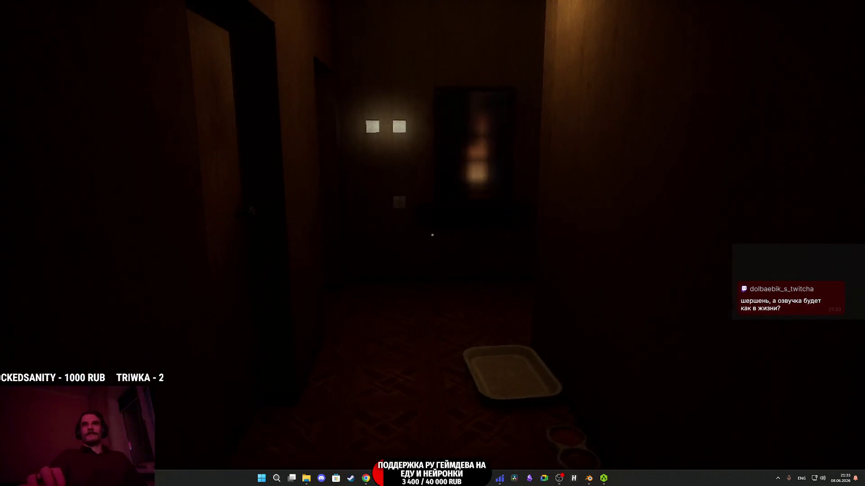
pyautogui.press('w')
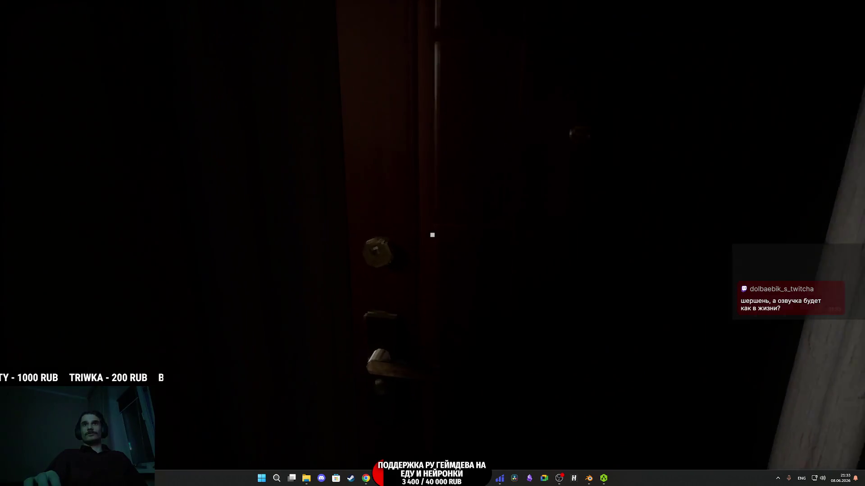
pyautogui.press('w')
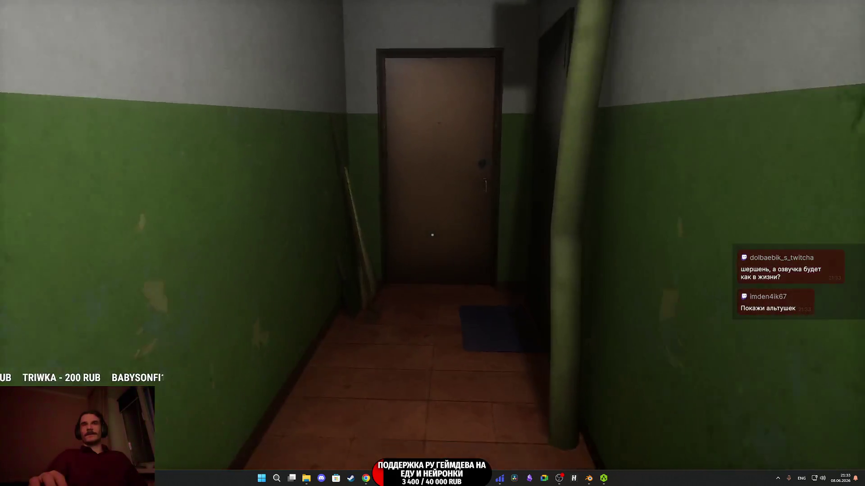
# Open the apartment door, cross the landing to the elevator call button, and step inside.
pyautogui.press('e')
pyautogui.press('w')
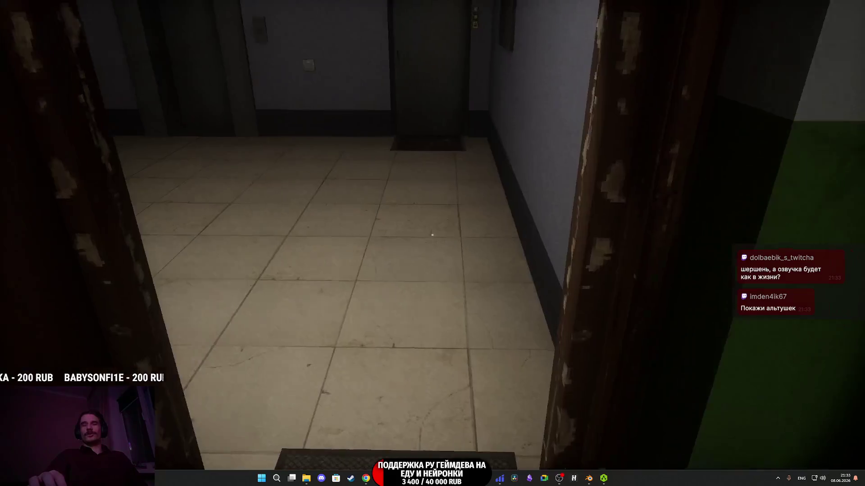
pyautogui.press('w')
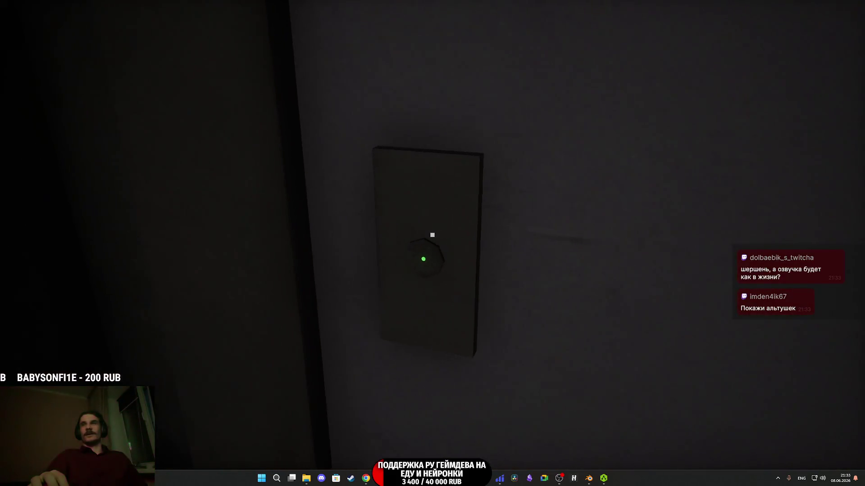
pyautogui.press('w')
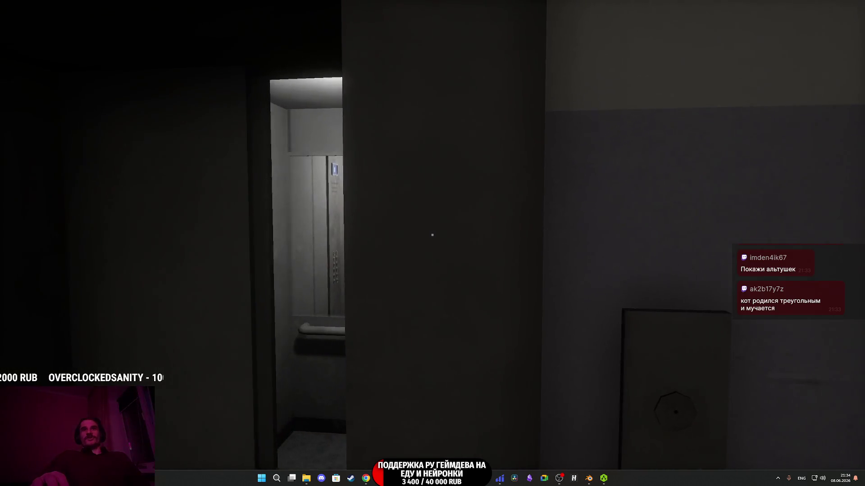
pyautogui.press('w')
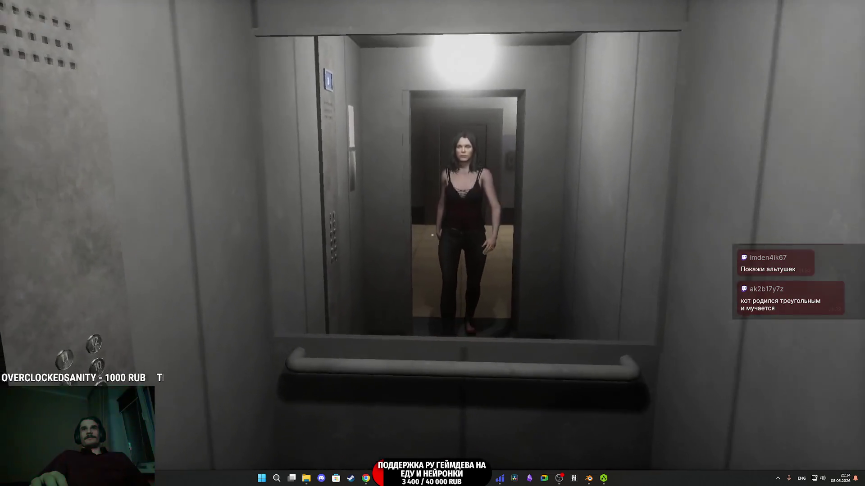
# Press a floor button and ride the elevator with the woman.
pyautogui.click(432, 235)
pyautogui.press('s')
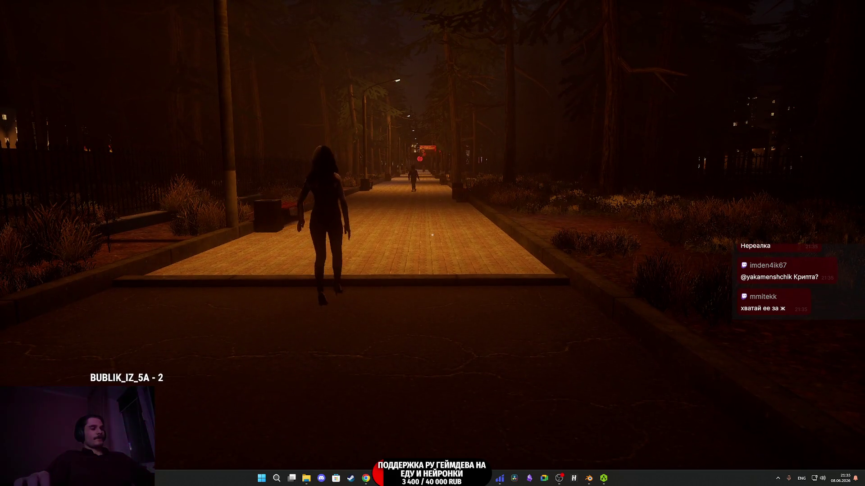
pyautogui.press('F8')
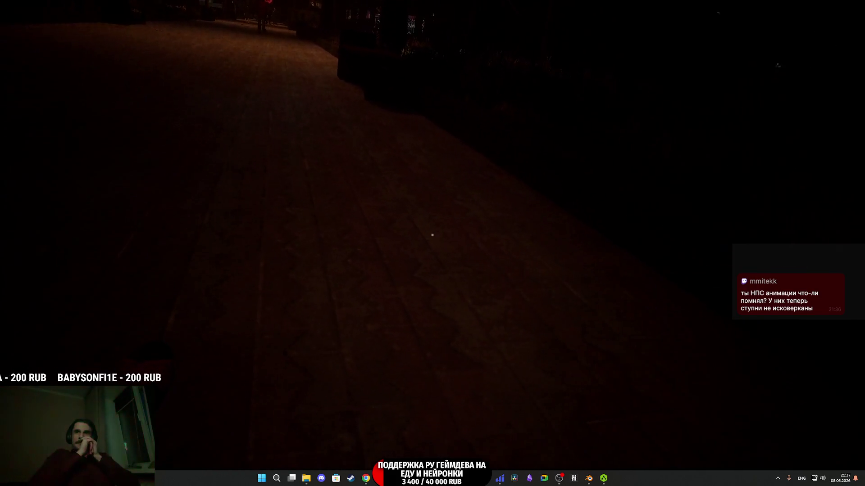
# Walk forward along the park path toward the Red Moon Cafe sign.
pyautogui.press('w')
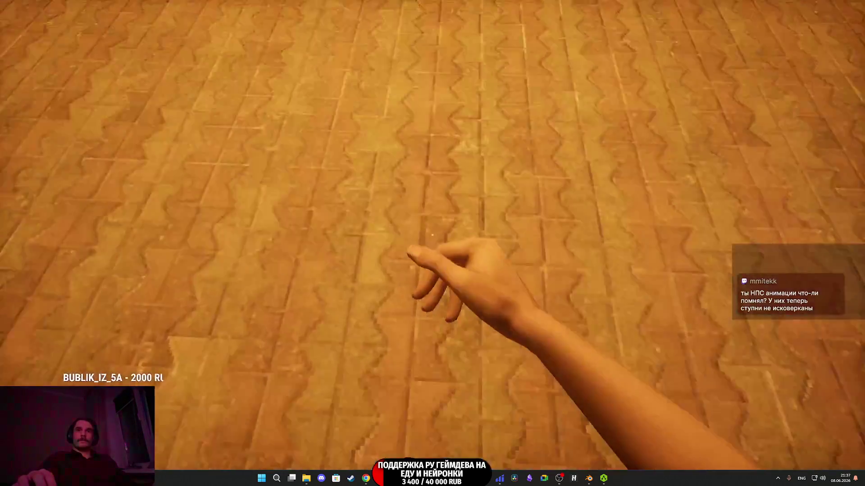
pyautogui.press('w')
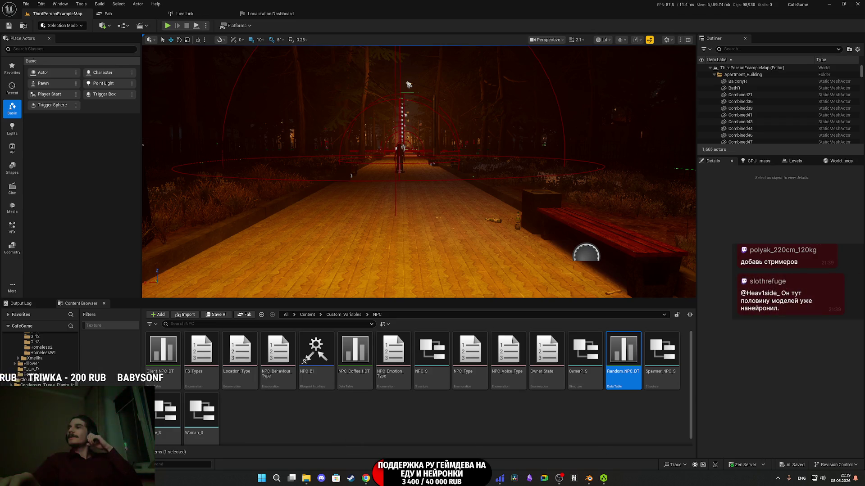
# Switch from Unreal Editor to Chrome and show the Twitch stream manager dashboard.
pyautogui.hotkey('alt', 'Tab')
pyautogui.click(296, 3)
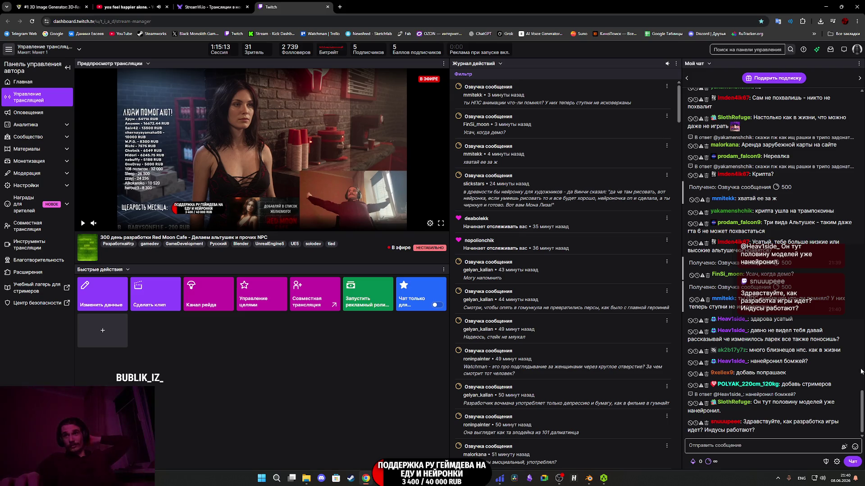
# Return to Tripo's image results, browse the figure renders, then switch to the Model workspace.
pyautogui.click(34, 3)
pyautogui.scroll(-5, 361, 252)
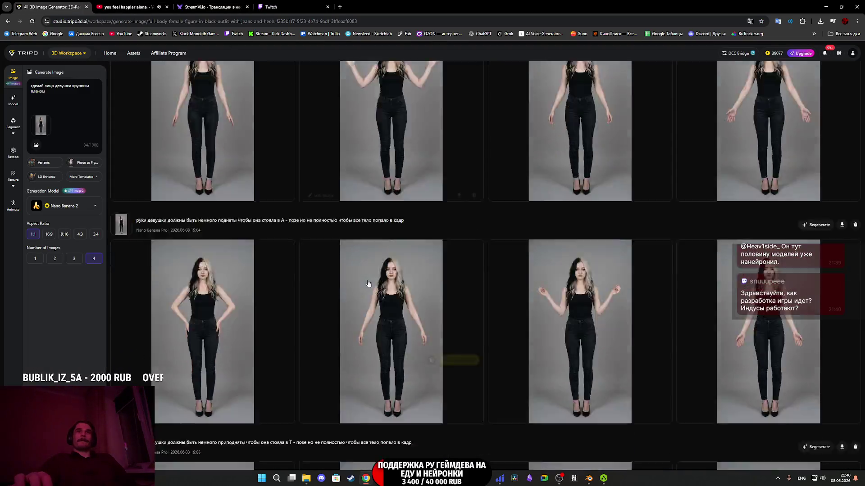
pyautogui.scroll(10, 368, 283)
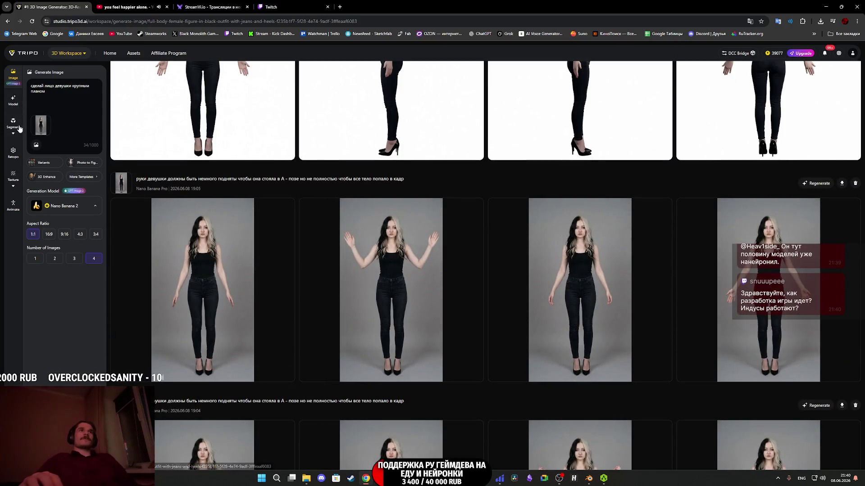
pyautogui.click(13, 100)
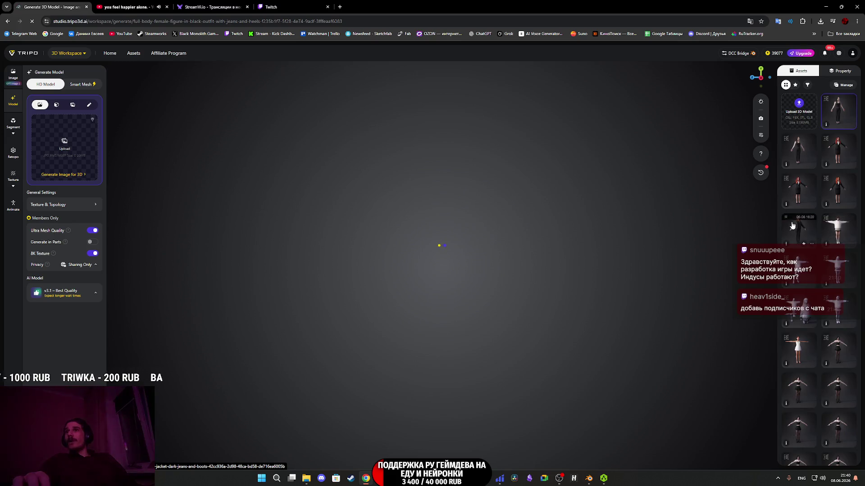
# Load the black puffer-jacket model, zoom and orbit around it, then open the white-hoodie model.
pyautogui.click(792, 227)
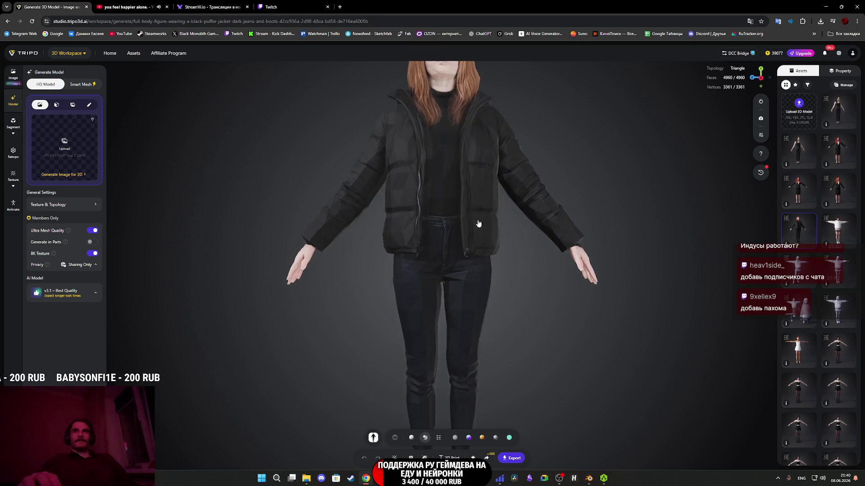
pyautogui.scroll(5, 478, 341)
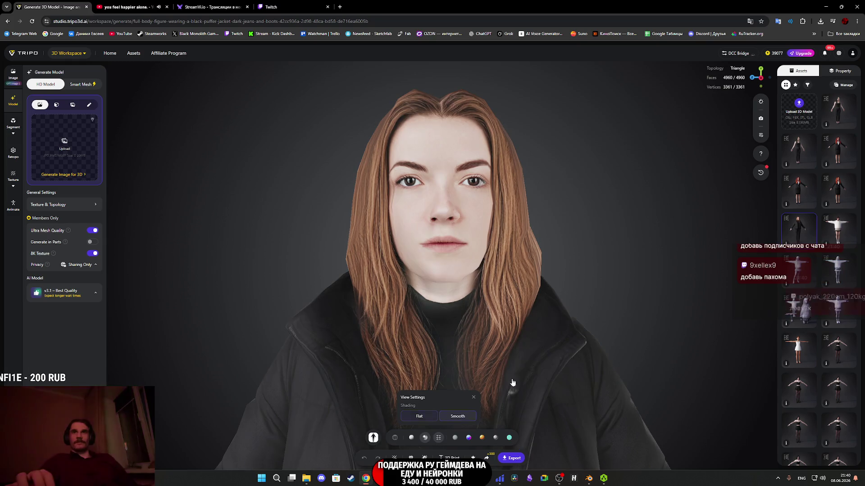
pyautogui.scroll(-5, 594, 300)
pyautogui.moveTo(598, 279)
pyautogui.mouseDown()
pyautogui.moveTo(574, 225)
pyautogui.moveTo(521, 233)
pyautogui.moveTo(604, 228)
pyautogui.moveTo(586, 199)
pyautogui.moveTo(578, 111)
pyautogui.moveTo(566, 226)
pyautogui.moveTo(574, 353)
pyautogui.moveTo(464, 315)
pyautogui.moveTo(465, 323)
pyautogui.mouseUp()
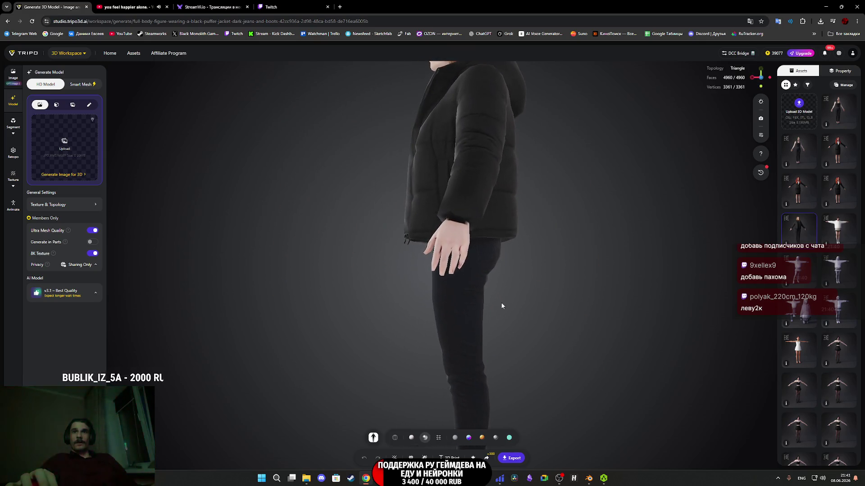
pyautogui.scroll(5, 504, 305)
pyautogui.scroll(-4, 561, 289)
pyautogui.moveTo(563, 264)
pyautogui.mouseDown()
pyautogui.moveTo(598, 320)
pyautogui.moveTo(610, 314)
pyautogui.moveTo(584, 266)
pyautogui.moveTo(577, 137)
pyautogui.moveTo(496, 189)
pyautogui.moveTo(548, 195)
pyautogui.moveTo(557, 166)
pyautogui.moveTo(542, 366)
pyautogui.moveTo(579, 193)
pyautogui.moveTo(528, 294)
pyautogui.moveTo(606, 285)
pyautogui.moveTo(587, 300)
pyautogui.moveTo(571, 285)
pyautogui.moveTo(507, 303)
pyautogui.moveTo(535, 288)
pyautogui.mouseUp()
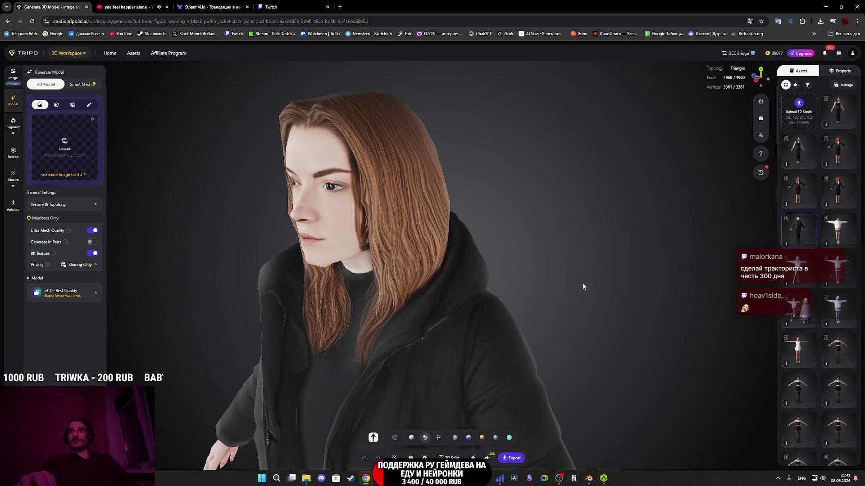
pyautogui.click(838, 230)
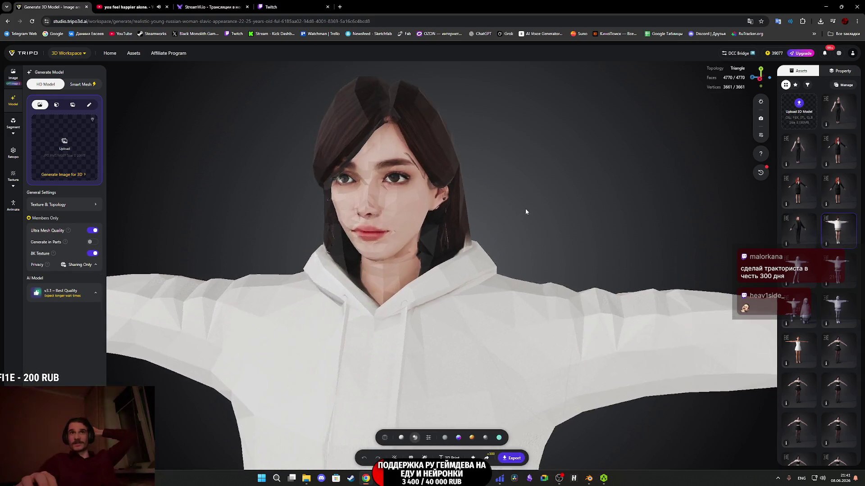
# Show the white-hoodie model with Smooth shading, orbit it, then reload the puffer-jacket model.
pyautogui.click(429, 438)
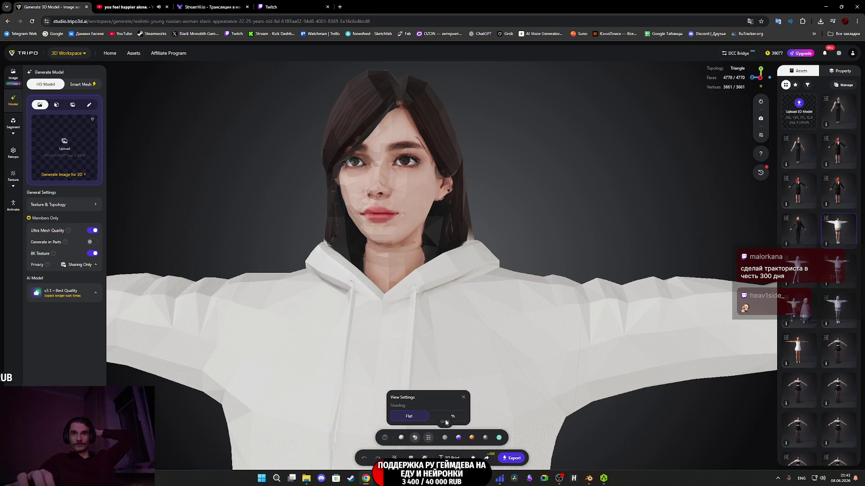
pyautogui.click(446, 417)
pyautogui.scroll(-5, 547, 341)
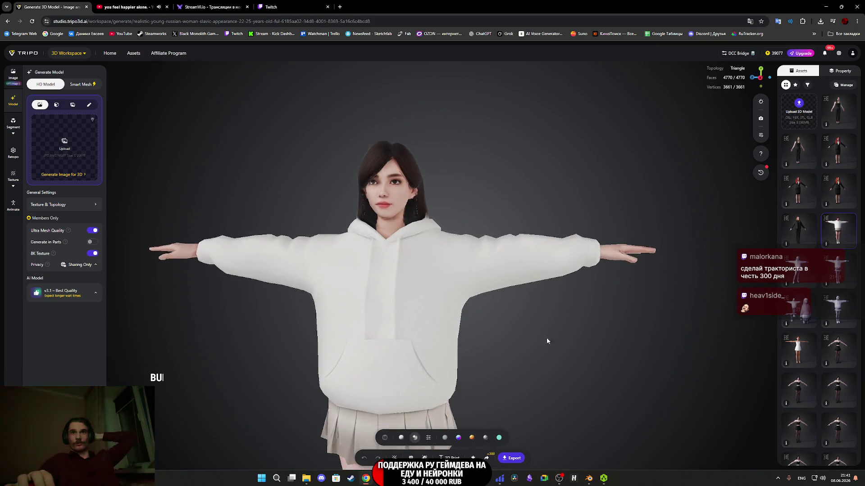
pyautogui.moveTo(546, 341)
pyautogui.mouseDown()
pyautogui.moveTo(506, 298)
pyautogui.moveTo(399, 355)
pyautogui.moveTo(504, 313)
pyautogui.moveTo(538, 367)
pyautogui.mouseUp()
pyautogui.scroll(6, 488, 260)
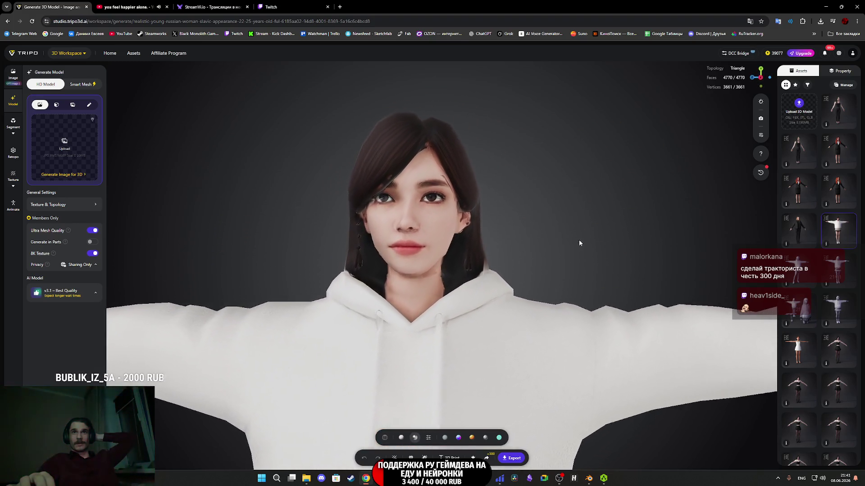
pyautogui.click(791, 228)
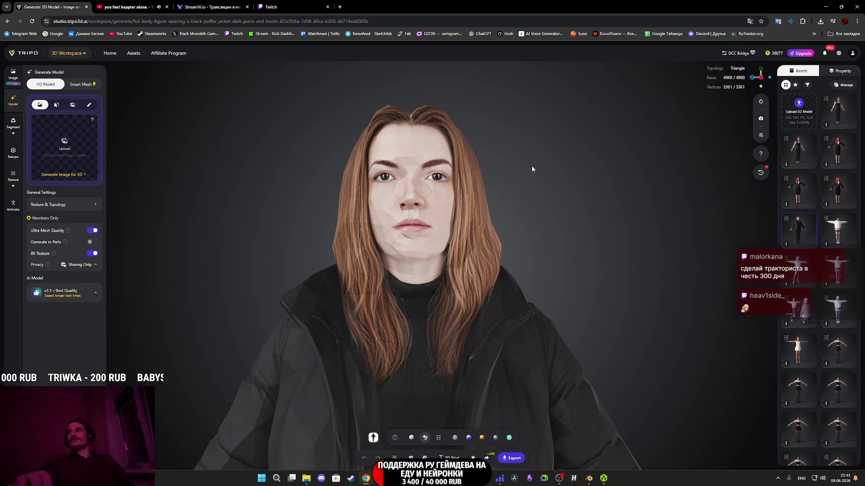
pyautogui.rightClick(797, 236)
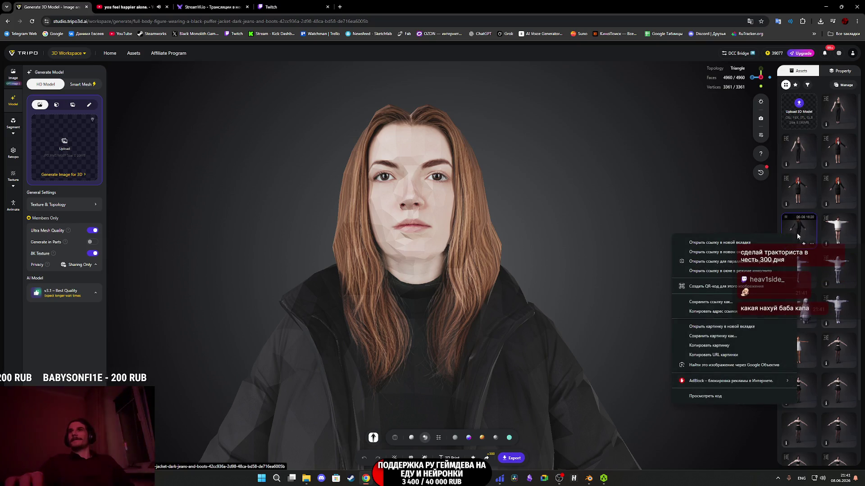
pyautogui.click(681, 213)
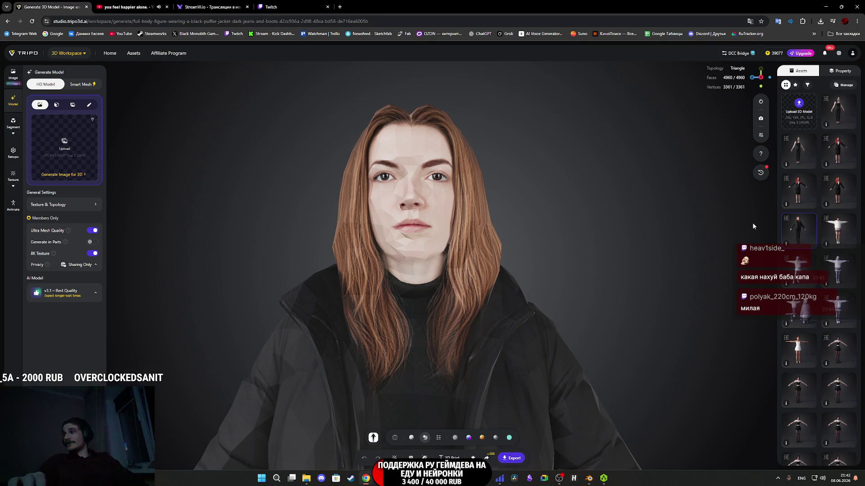
# Export the puffer-jacket model as FBX for Blender at 1k, saving padded+jacket+3d+model.zip to Downloads.
pyautogui.click(517, 458)
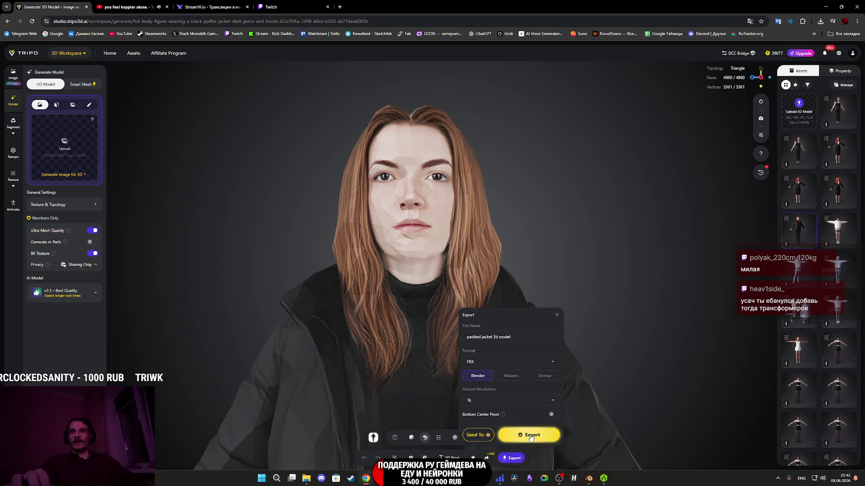
pyautogui.click(531, 436)
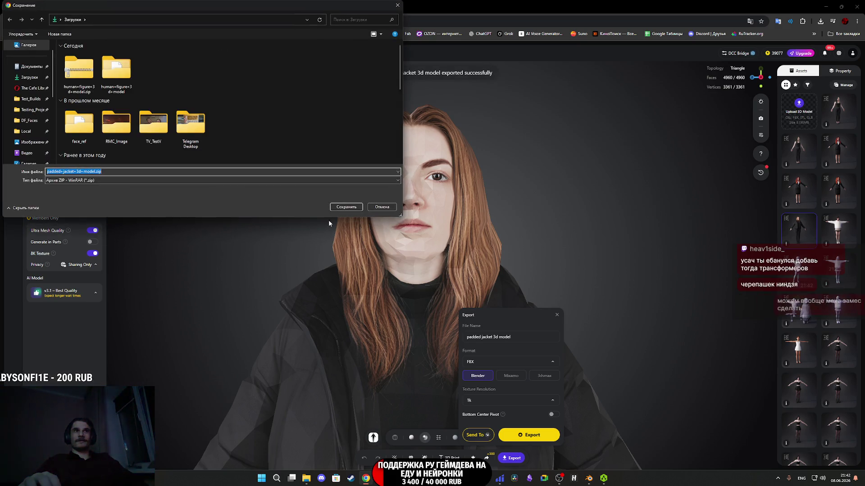
pyautogui.click(346, 207)
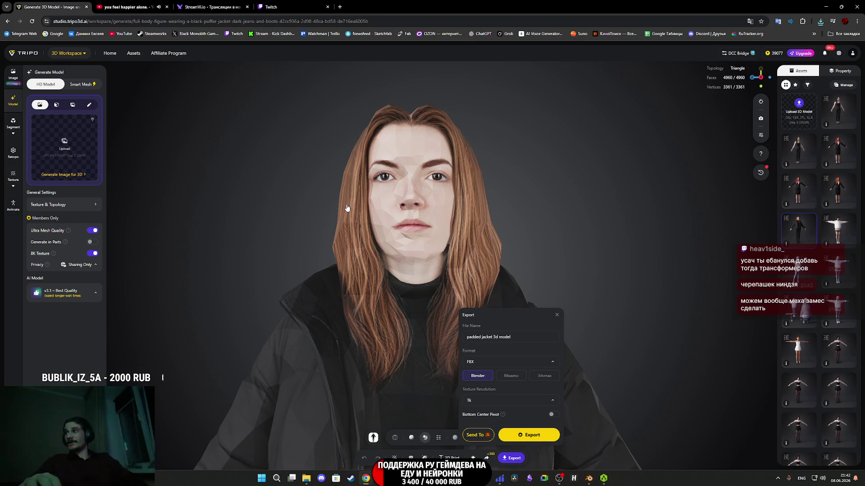
pyautogui.click(542, 274)
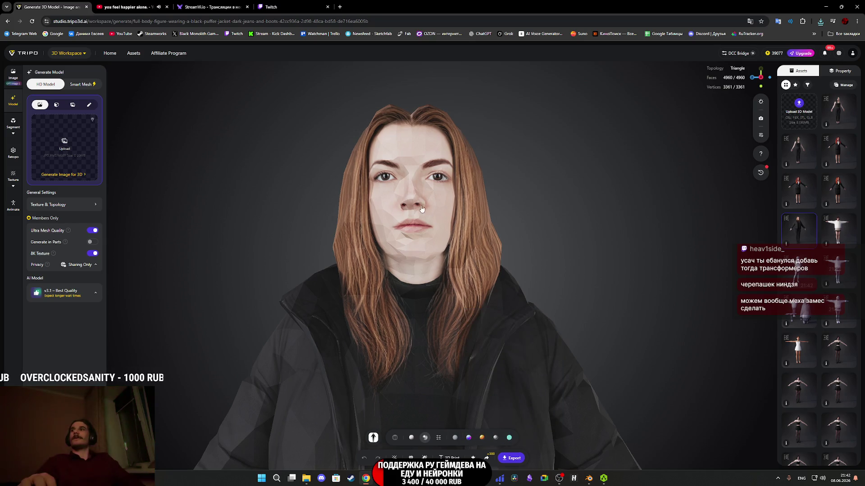
pyautogui.press('super+e')
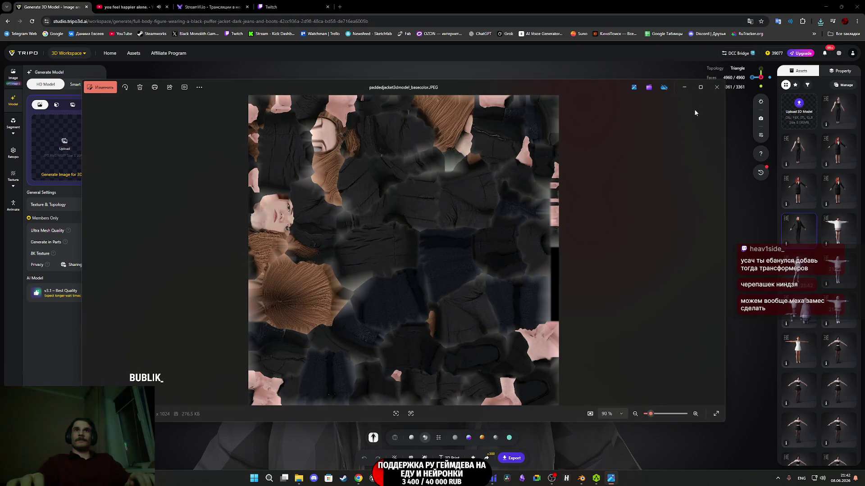
pyautogui.click(717, 89)
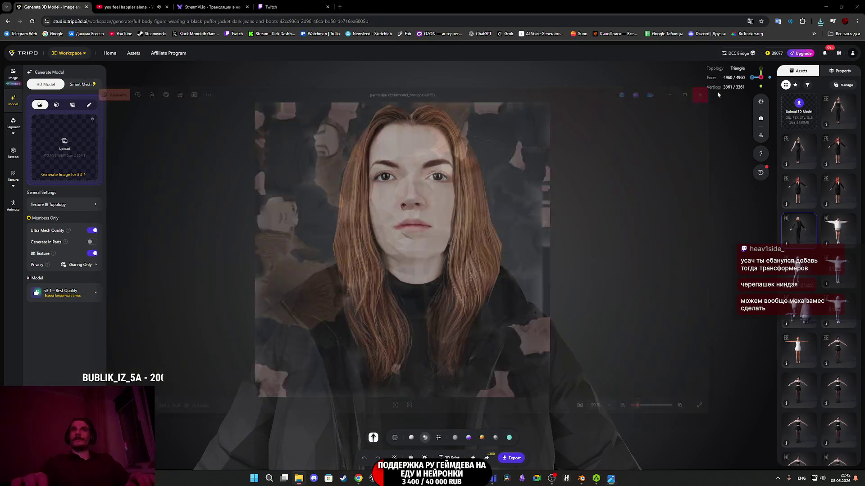
pyautogui.hotkey('alt', 'Tab')
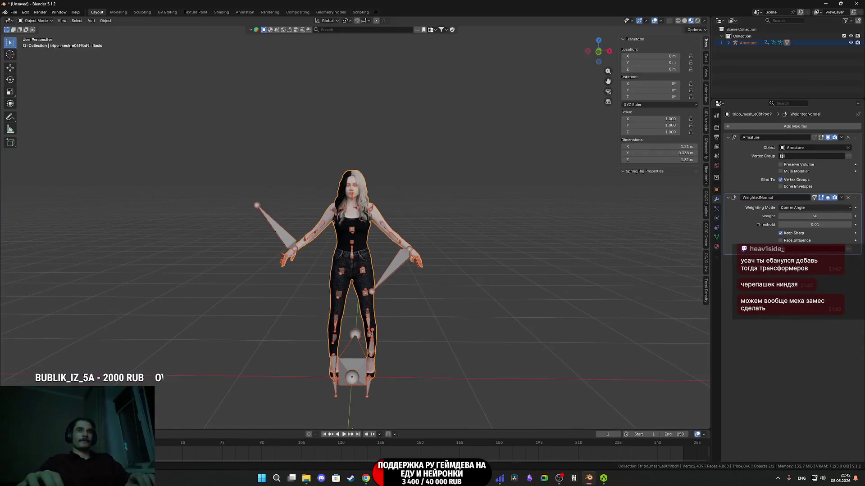
# Close Blender without saving the old scene and relaunch it from the desktop.
pyautogui.click(856, 4)
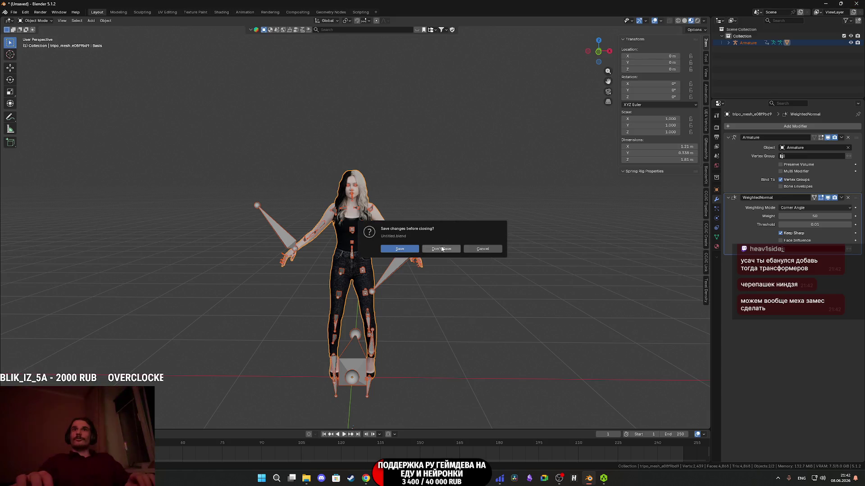
pyautogui.click(441, 249)
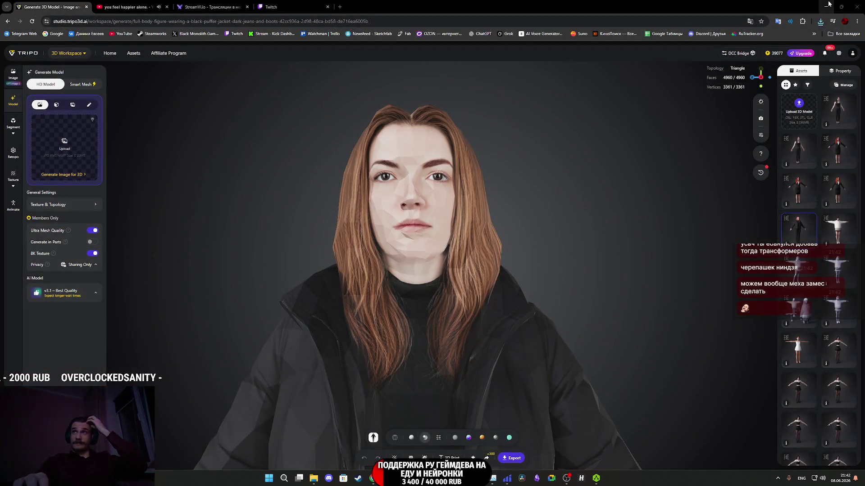
pyautogui.click(826, 7)
pyautogui.click(831, 5)
pyautogui.press('super+d')
pyautogui.doubleClick(848, 381)
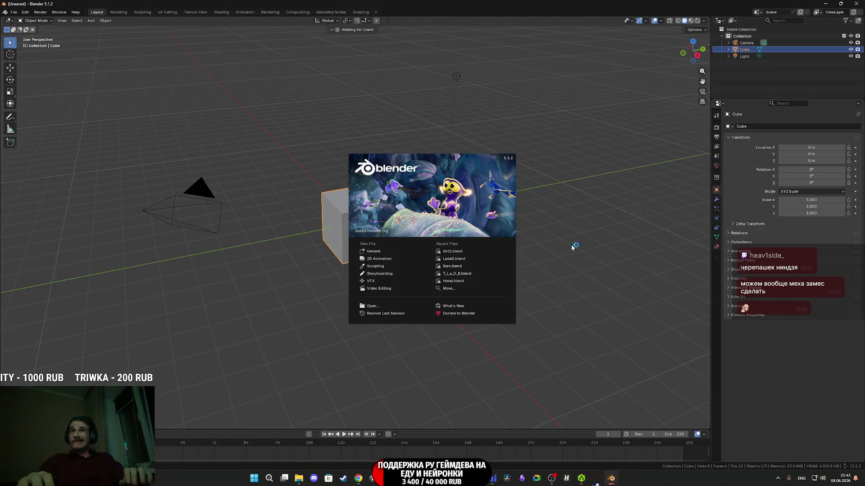
# Delete the default cube, camera and light, and drag the exported FBX into the scene.
pyautogui.moveTo(529, 324)
pyautogui.mouseDown()
pyautogui.moveTo(510, 293)
pyautogui.moveTo(158, 53)
pyautogui.mouseUp()
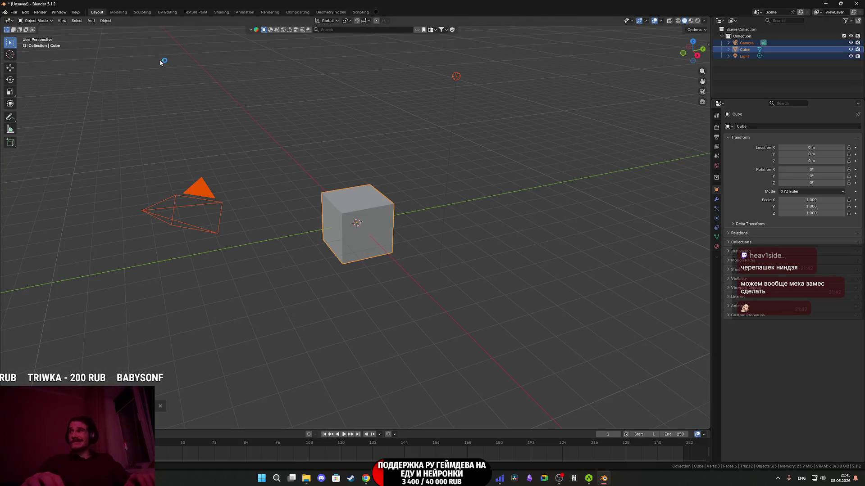
pyautogui.press('Delete')
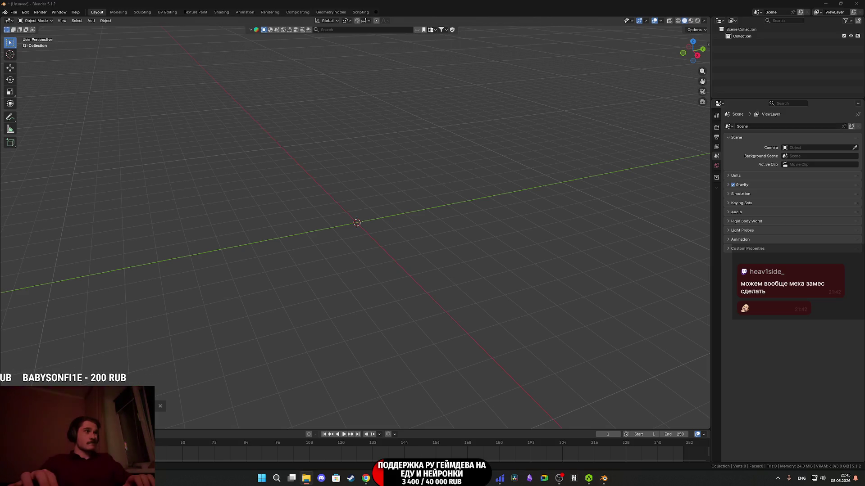
pyautogui.moveTo(224, 273); pyautogui.dragTo(354, 237)
pyautogui.click(333, 356)
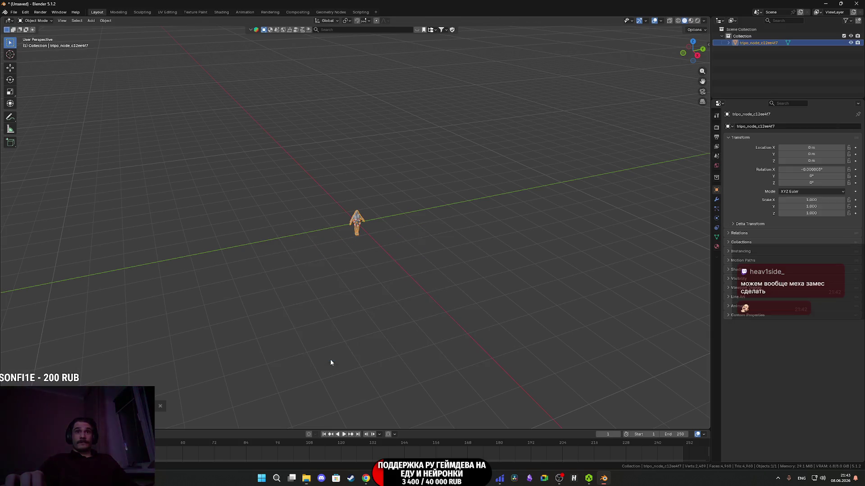
pyautogui.scroll(5, 370, 224)
pyautogui.moveTo(370, 224)
pyautogui.mouseDown()
pyautogui.moveTo(251, 299)
pyautogui.moveTo(212, 300)
pyautogui.moveTo(347, 260)
pyautogui.mouseUp()
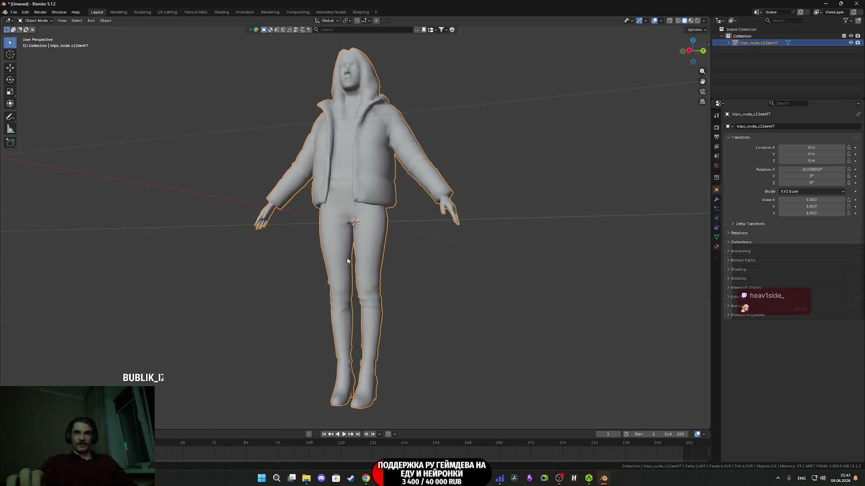
pyautogui.press('z')
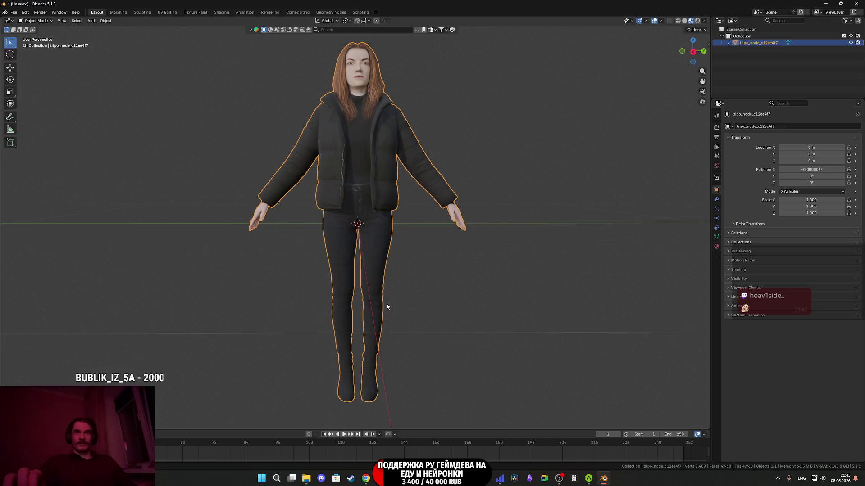
pyautogui.scroll(6, 374, 288)
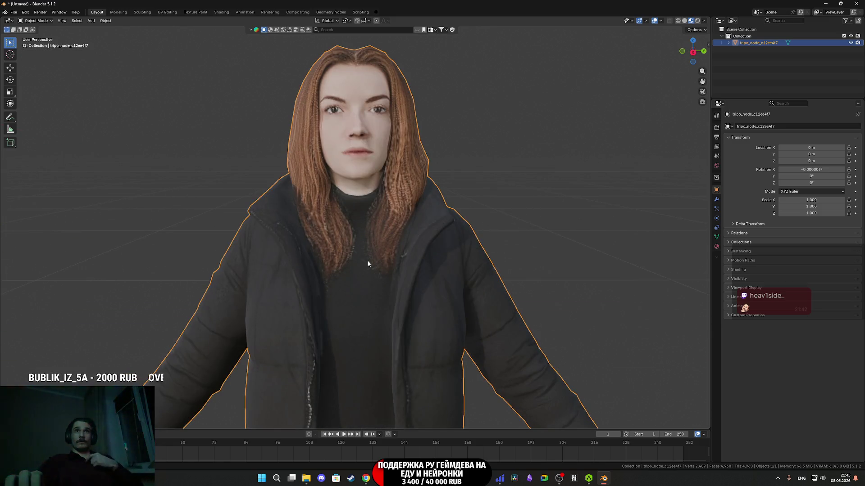
pyautogui.scroll(3, 360, 216)
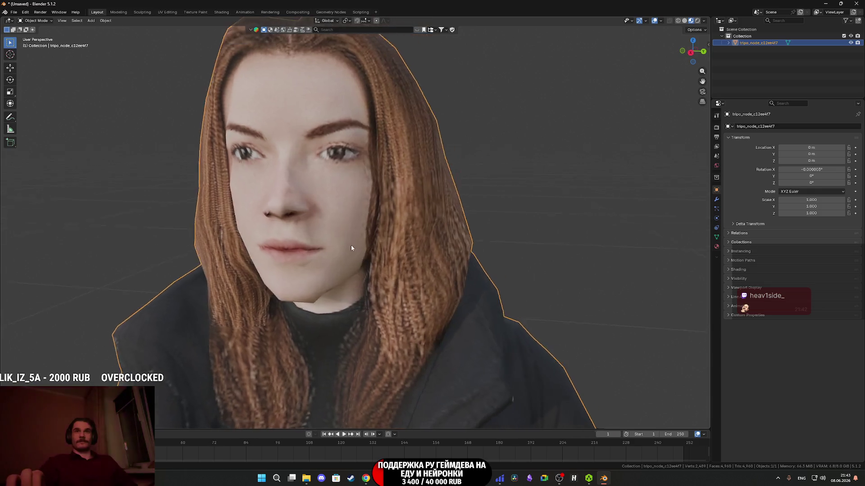
pyautogui.scroll(2, 349, 246)
pyautogui.scroll(-8, 357, 245)
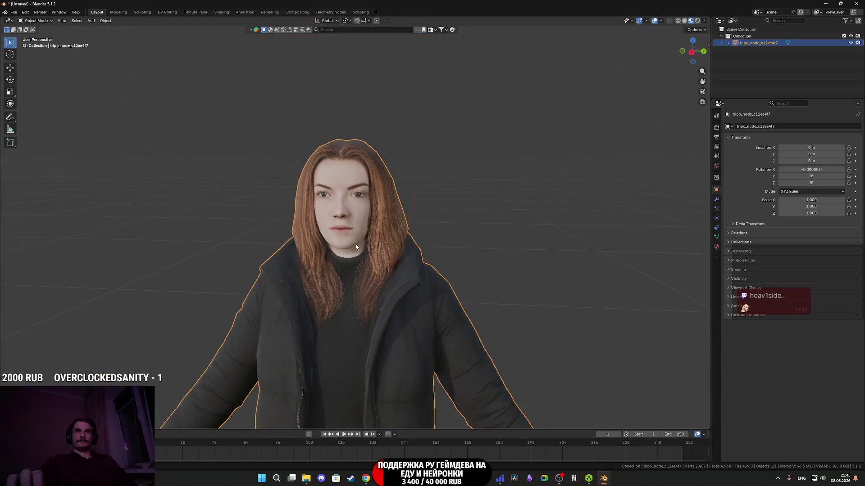
pyautogui.moveTo(396, 228)
pyautogui.mouseDown()
pyautogui.moveTo(342, 223)
pyautogui.moveTo(400, 242)
pyautogui.moveTo(414, 223)
pyautogui.mouseUp()
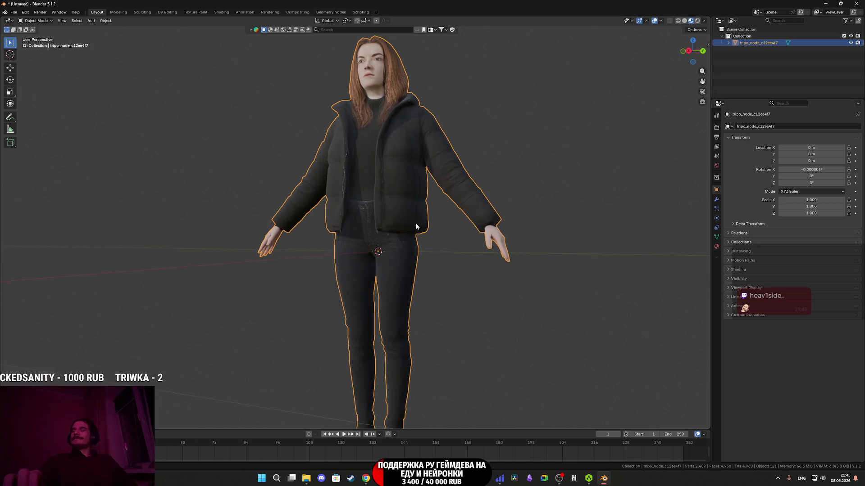
pyautogui.scroll(-4, 414, 223)
pyautogui.moveTo(369, 238)
pyautogui.mouseDown()
pyautogui.moveTo(329, 228)
pyautogui.moveTo(370, 237)
pyautogui.mouseUp()
pyautogui.scroll(4, 374, 239)
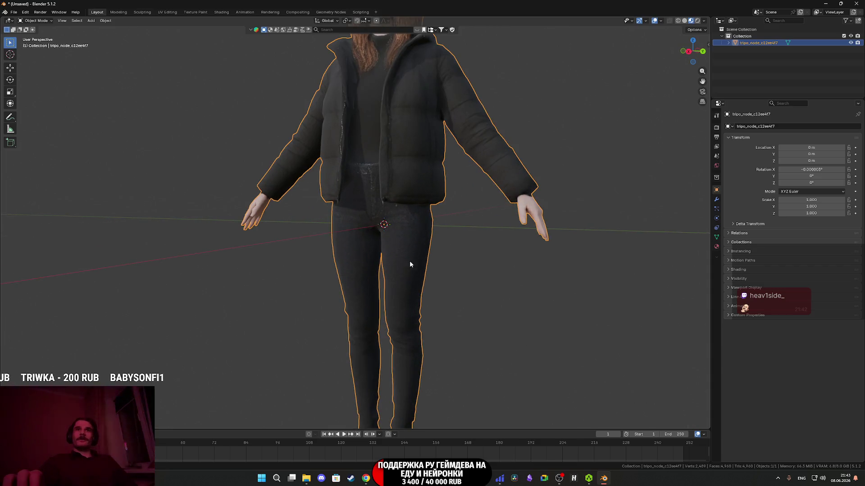
pyautogui.press('Tab')
pyautogui.press('z')
pyautogui.moveTo(410, 258)
pyautogui.mouseDown()
pyautogui.moveTo(445, 246)
pyautogui.moveTo(459, 161)
pyautogui.mouseUp()
# Switch the viewport to solid shading and edge select mode, viewing one boot.
pyautogui.click(495, 246)
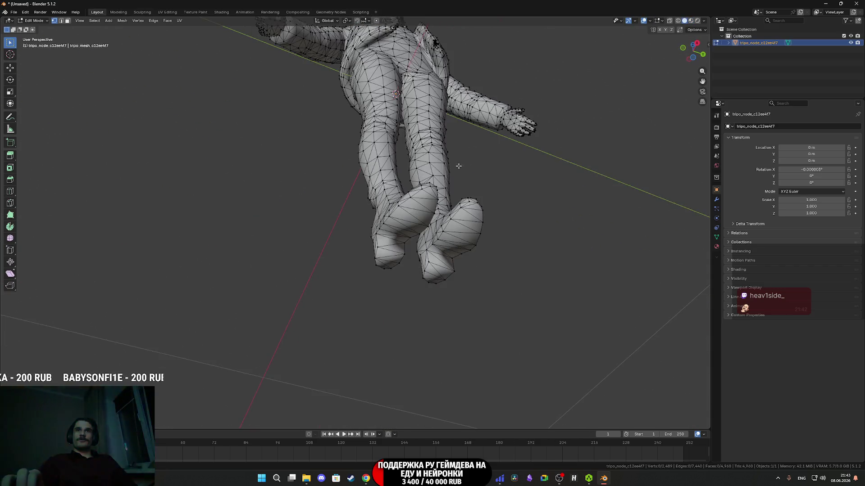
pyautogui.click(61, 20)
pyautogui.moveTo(315, 217)
pyautogui.mouseDown()
pyautogui.moveTo(387, 270)
pyautogui.moveTo(404, 259)
pyautogui.moveTo(409, 233)
pyautogui.mouseUp()
pyautogui.scroll(6, 400, 284)
pyautogui.scroll(3, 399, 283)
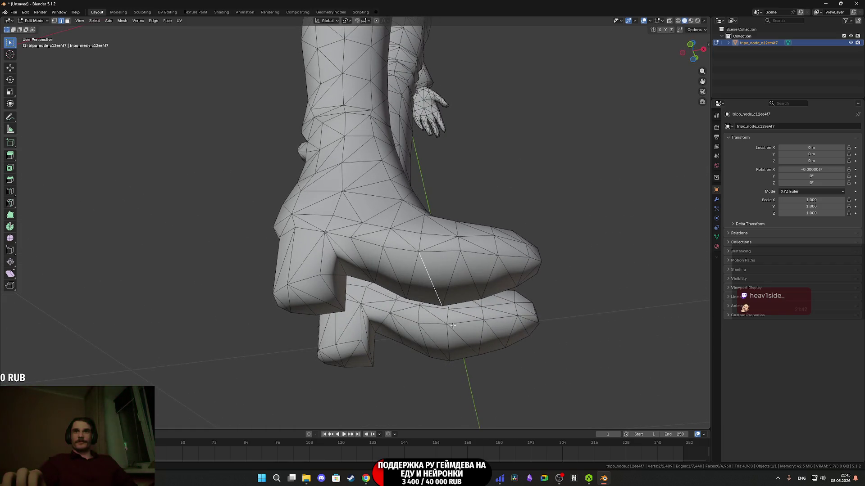
# Back in Object Mode, move the origin to the model's base (location X 0.050273 m, Z -0.49902 m).
pyautogui.press('Tab')
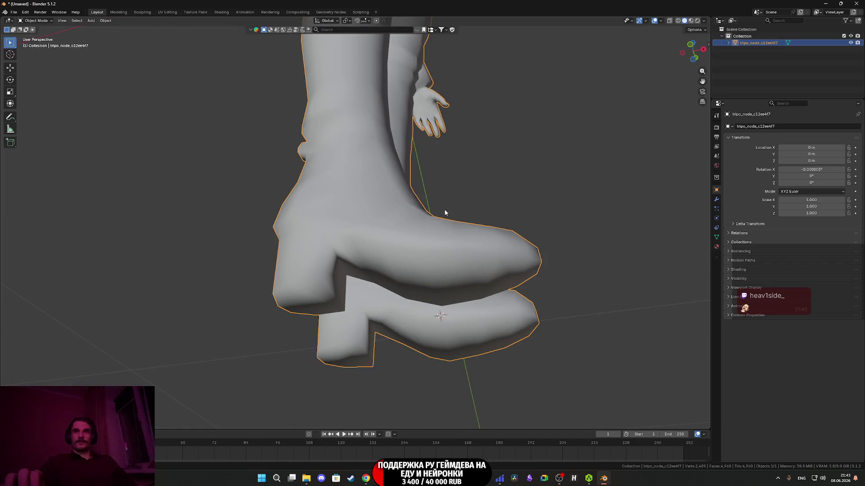
pyautogui.click(105, 21)
pyautogui.moveTo(122, 29)
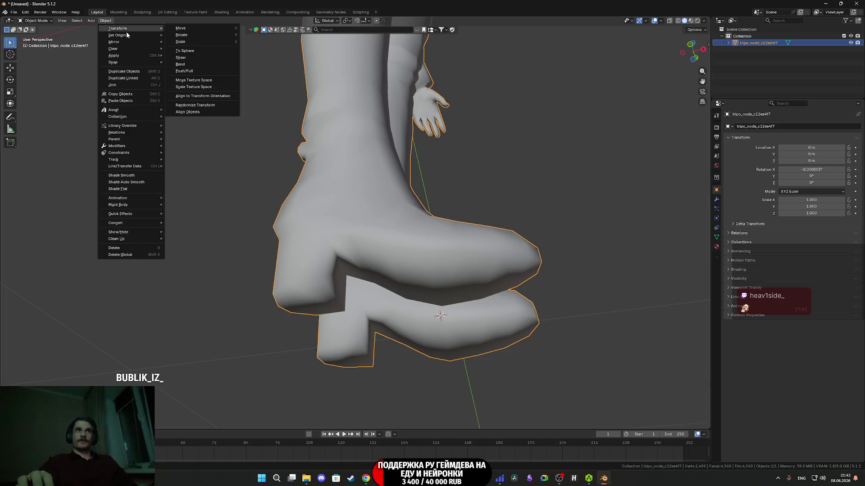
pyautogui.click(208, 56)
# In the N sidebar, set the character's location and rotation values to 0.
pyautogui.scroll(-4, 342, 180)
pyautogui.scroll(4, 347, 280)
pyautogui.scroll(-3, 356, 188)
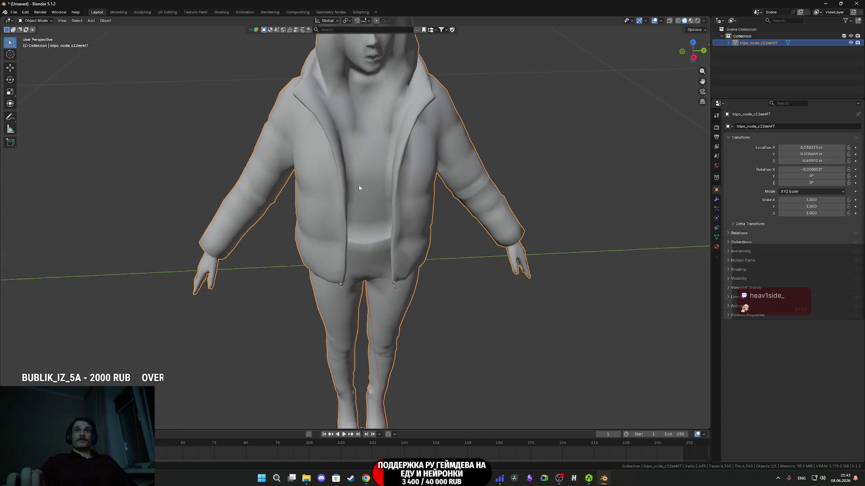
pyautogui.scroll(3, 362, 234)
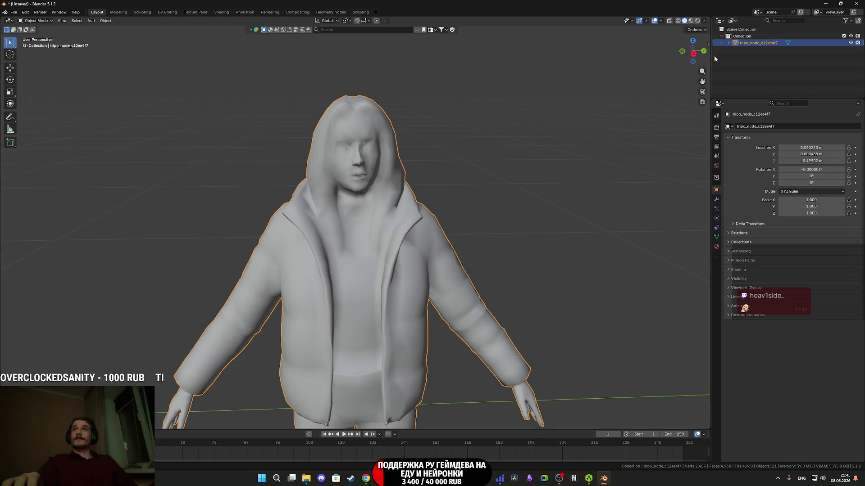
pyautogui.click(708, 42)
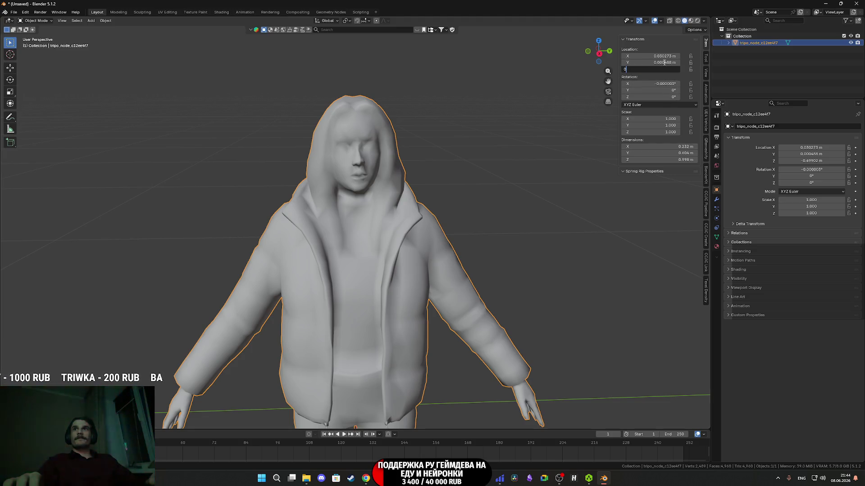
pyautogui.press('Return')
pyautogui.click(664, 55)
pyautogui.write('0')
pyautogui.press('Return')
pyautogui.click(667, 84)
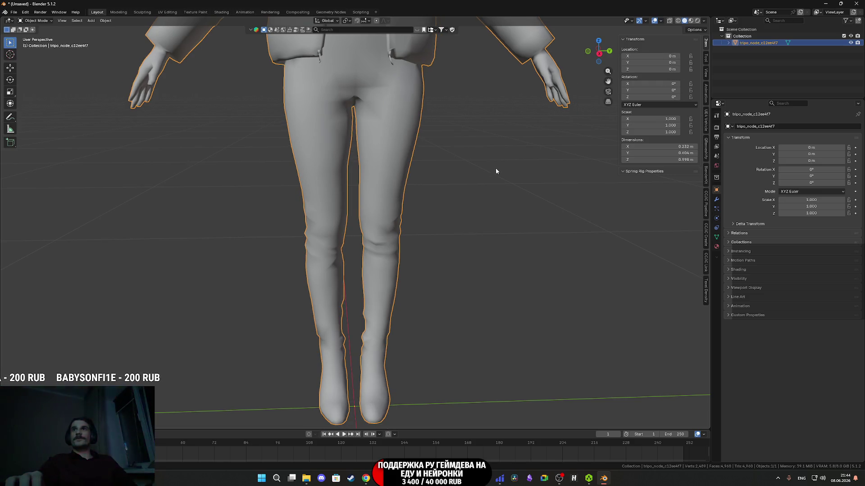
pyautogui.scroll(-4, 498, 166)
pyautogui.scroll(2, 336, 248)
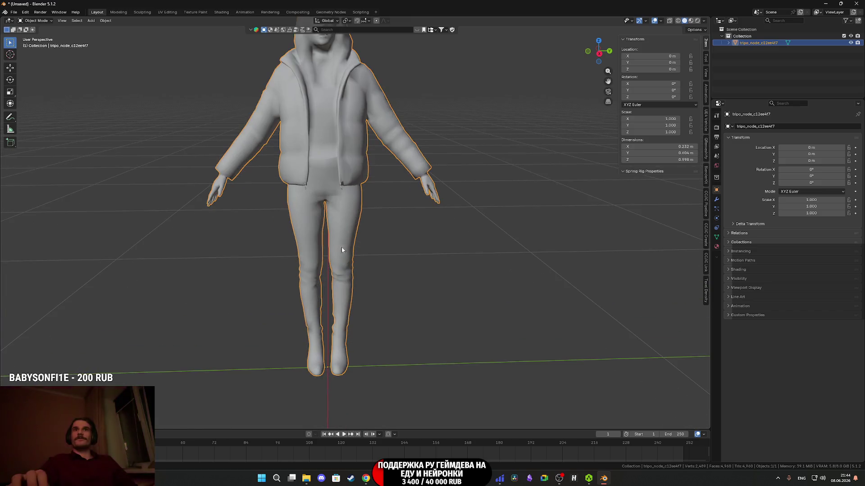
# Scale the model uniformly to 1.740 so it stands 1.74 m tall.
pyautogui.press('s')
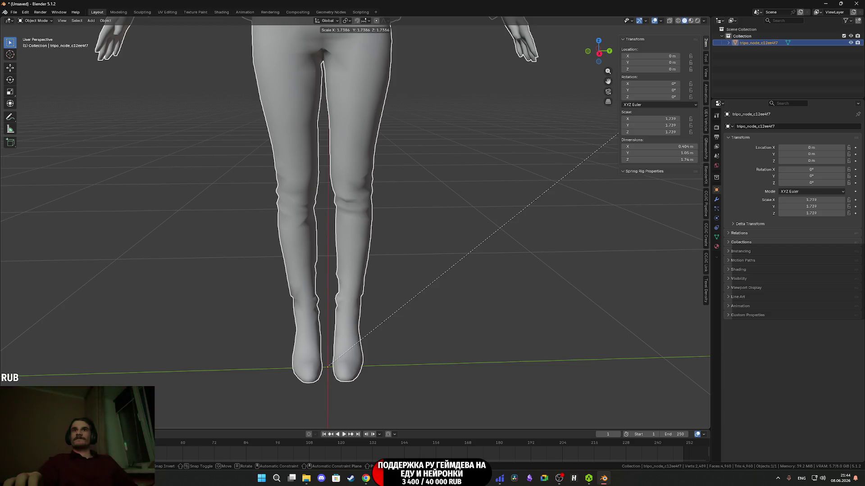
pyautogui.click(617, 133)
pyautogui.moveTo(523, 66)
pyautogui.mouseDown()
pyautogui.moveTo(422, 180)
pyautogui.moveTo(396, 150)
pyautogui.moveTo(366, 171)
pyautogui.moveTo(364, 283)
pyautogui.moveTo(401, 113)
pyautogui.moveTo(401, 185)
pyautogui.moveTo(393, 175)
pyautogui.moveTo(416, 255)
pyautogui.moveTo(413, 114)
pyautogui.mouseUp()
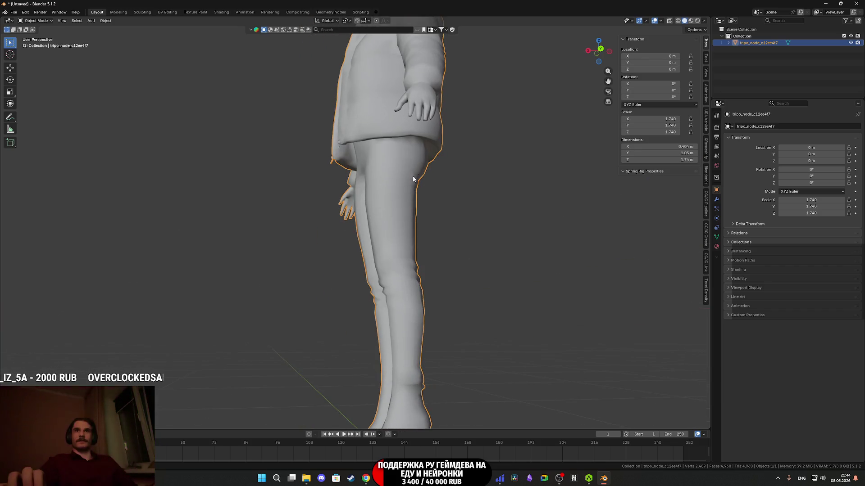
pyautogui.moveTo(414, 173); pyautogui.dragTo(433, 223)
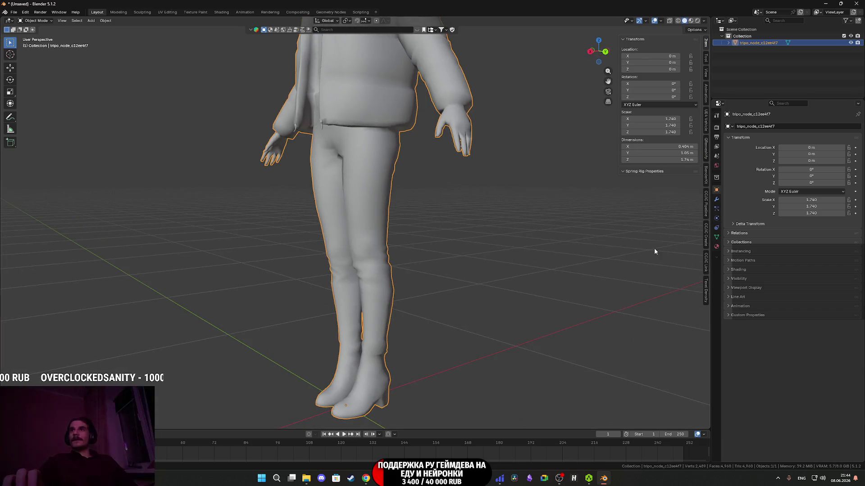
# Add Shade Auto Smooth from the Modifiers tab, setting the smoothing angle to 75°.
pyautogui.click(716, 201)
pyautogui.click(770, 126)
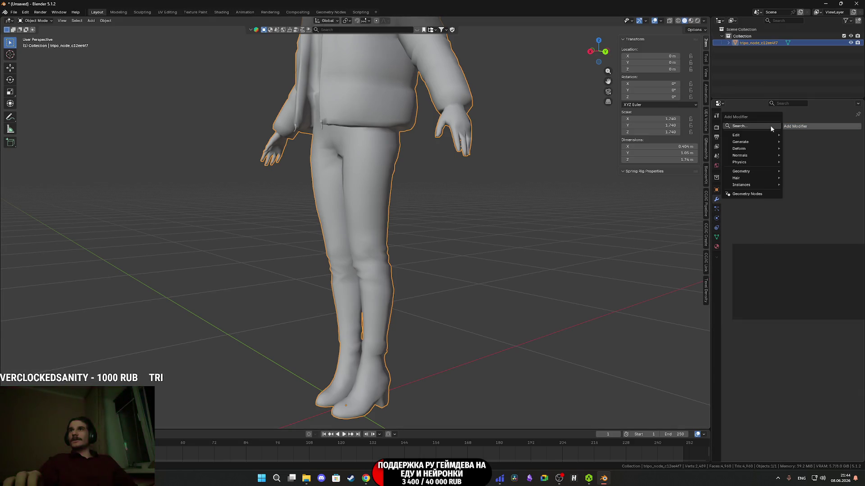
pyautogui.rightClick(360, 251)
pyautogui.click(360, 258)
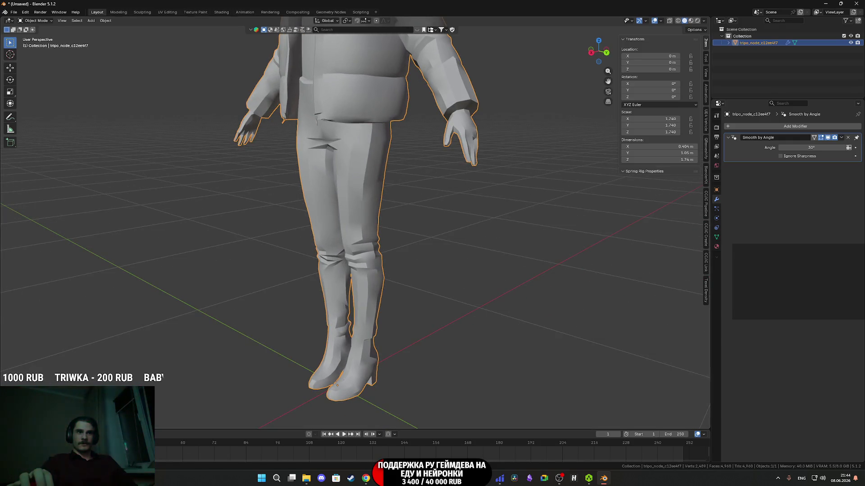
pyautogui.write('75')
pyautogui.press('Return')
# Inspect the smoothing on the legs, ankle and front of the character, then enter Edit Mode.
pyautogui.moveTo(256, 307)
pyautogui.mouseDown()
pyautogui.moveTo(432, 256)
pyautogui.moveTo(499, 261)
pyautogui.moveTo(493, 226)
pyautogui.moveTo(515, 241)
pyautogui.mouseUp()
pyautogui.moveTo(381, 332); pyautogui.dragTo(392, 270)
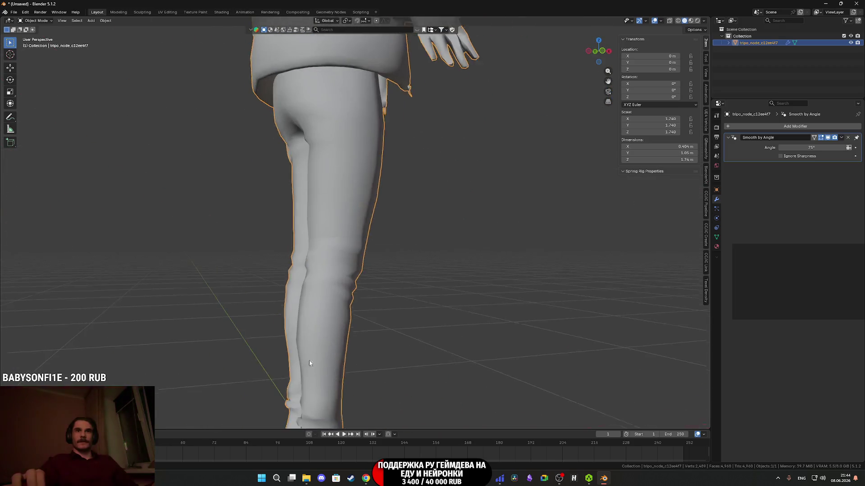
pyautogui.scroll(6, 396, 240)
pyautogui.scroll(-6, 221, 340)
pyautogui.scroll(6, 383, 273)
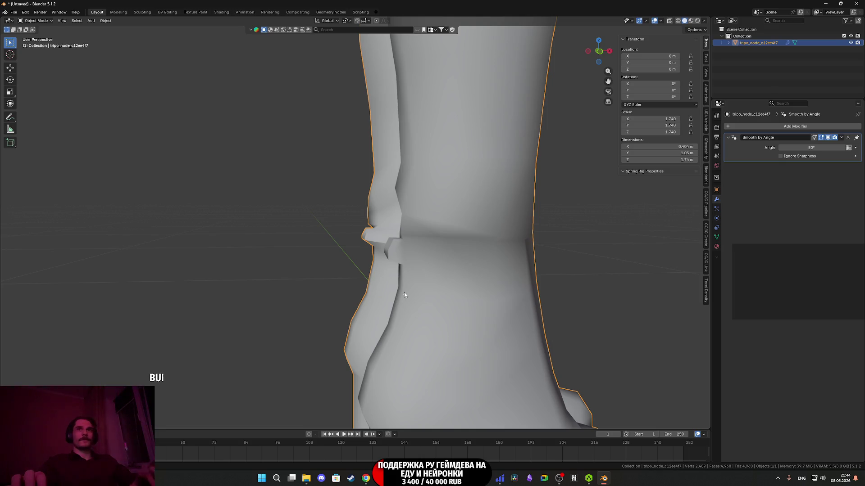
pyautogui.scroll(-8, 360, 275)
pyautogui.scroll(6, 388, 301)
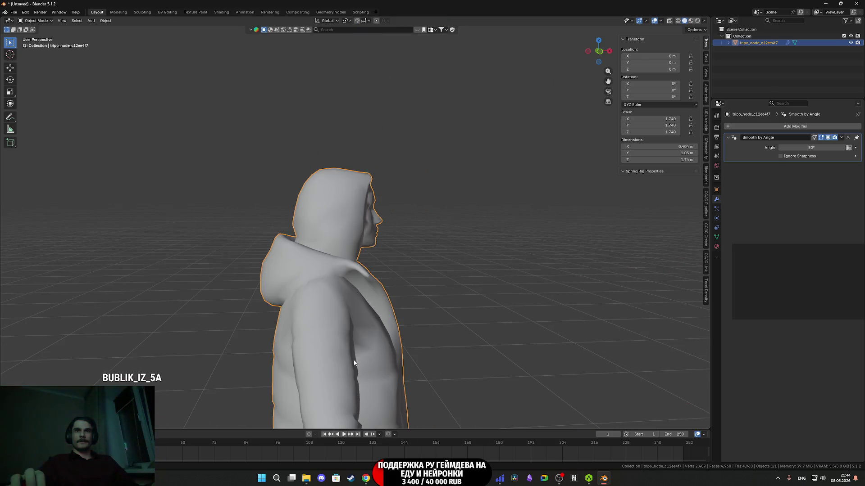
pyautogui.scroll(-4, 363, 264)
pyautogui.moveTo(363, 264)
pyautogui.mouseDown()
pyautogui.moveTo(288, 276)
pyautogui.moveTo(391, 286)
pyautogui.moveTo(433, 244)
pyautogui.moveTo(384, 299)
pyautogui.moveTo(445, 298)
pyautogui.moveTo(400, 304)
pyautogui.moveTo(375, 322)
pyautogui.moveTo(366, 304)
pyautogui.moveTo(340, 325)
pyautogui.moveTo(475, 365)
pyautogui.moveTo(557, 350)
pyautogui.moveTo(608, 358)
pyautogui.moveTo(675, 342)
pyautogui.moveTo(677, 318)
pyautogui.mouseUp()
pyautogui.scroll(4, 391, 286)
pyautogui.scroll(3, 444, 298)
pyautogui.scroll(-3, 352, 332)
pyautogui.scroll(3, 440, 351)
pyautogui.press('Tab')
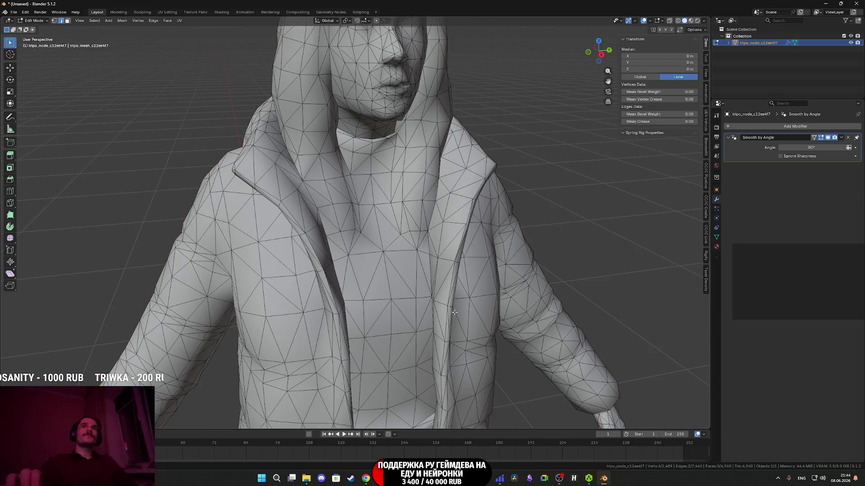
# Select an edge on the chest and mark it sharp with Ctrl+E.
pyautogui.scroll(3, 434, 275)
pyautogui.scroll(2, 433, 275)
pyautogui.press('Tab')
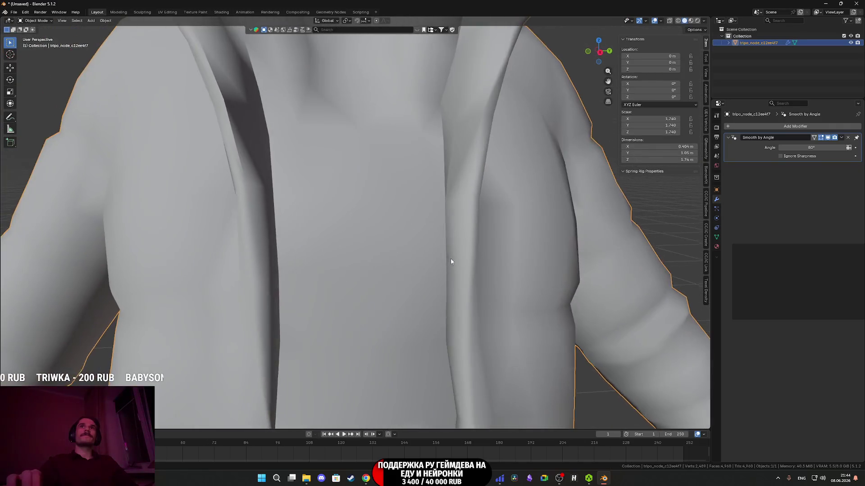
pyautogui.scroll(-3, 451, 261)
pyautogui.moveTo(440, 237)
pyautogui.mouseDown()
pyautogui.moveTo(444, 342)
pyautogui.moveTo(413, 343)
pyautogui.moveTo(404, 355)
pyautogui.moveTo(429, 369)
pyautogui.mouseUp()
pyautogui.press('Tab')
pyautogui.scroll(2, 377, 273)
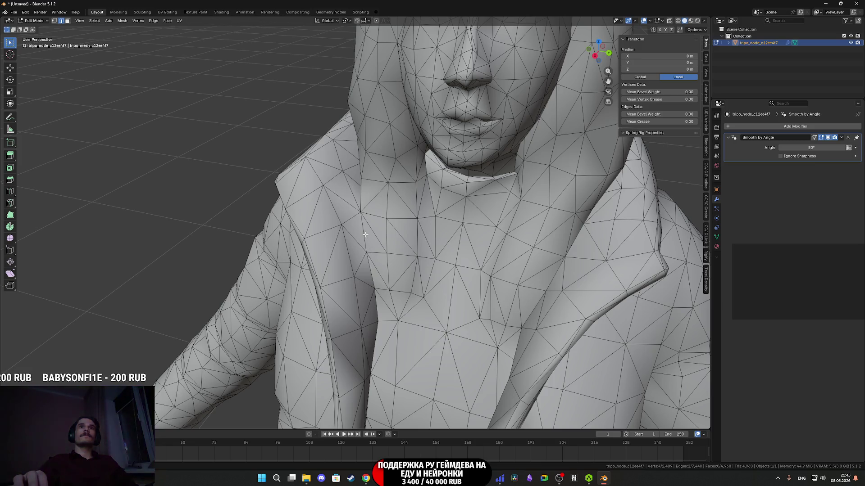
pyautogui.click(364, 234)
pyautogui.hotkey('ctrl', 'e')
pyautogui.click(338, 354)
# Orbit around to the boots and re-enter Edit Mode viewing the soles from below.
pyautogui.press('Tab')
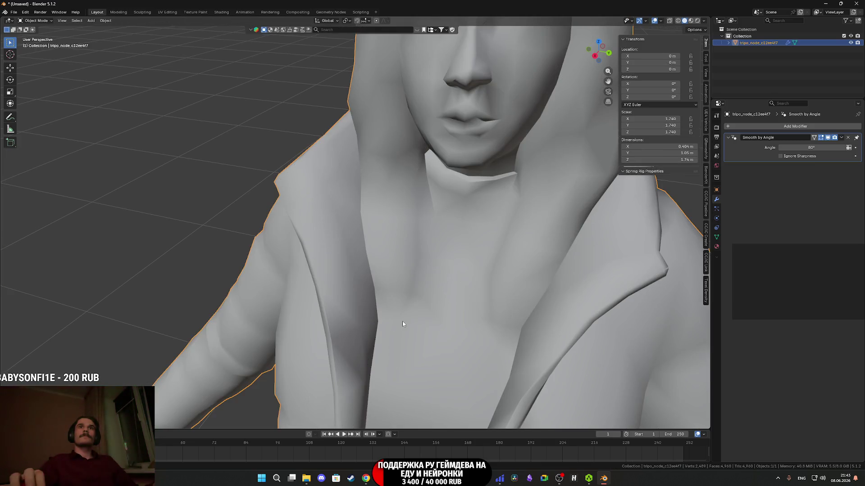
pyautogui.scroll(-5, 428, 324)
pyautogui.moveTo(432, 337)
pyautogui.mouseDown()
pyautogui.moveTo(396, 264)
pyautogui.moveTo(380, 347)
pyautogui.moveTo(354, 251)
pyautogui.moveTo(486, 274)
pyautogui.moveTo(450, 287)
pyautogui.moveTo(407, 284)
pyautogui.moveTo(355, 310)
pyautogui.mouseUp()
pyautogui.scroll(3, 404, 257)
pyautogui.scroll(-5, 404, 258)
pyautogui.scroll(3, 387, 140)
pyautogui.moveTo(387, 140)
pyautogui.mouseDown()
pyautogui.moveTo(433, 234)
pyautogui.moveTo(386, 286)
pyautogui.moveTo(356, 288)
pyautogui.moveTo(341, 269)
pyautogui.moveTo(298, 279)
pyautogui.moveTo(363, 289)
pyautogui.moveTo(418, 273)
pyautogui.mouseUp()
pyautogui.scroll(2, 395, 284)
pyautogui.press('Tab')
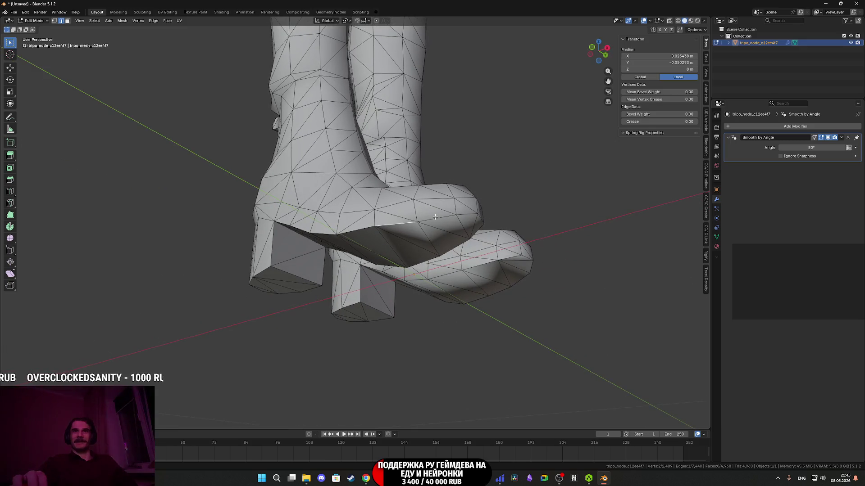
pyautogui.moveTo(449, 222)
pyautogui.mouseDown()
pyautogui.moveTo(315, 212)
pyautogui.moveTo(259, 176)
pyautogui.mouseUp()
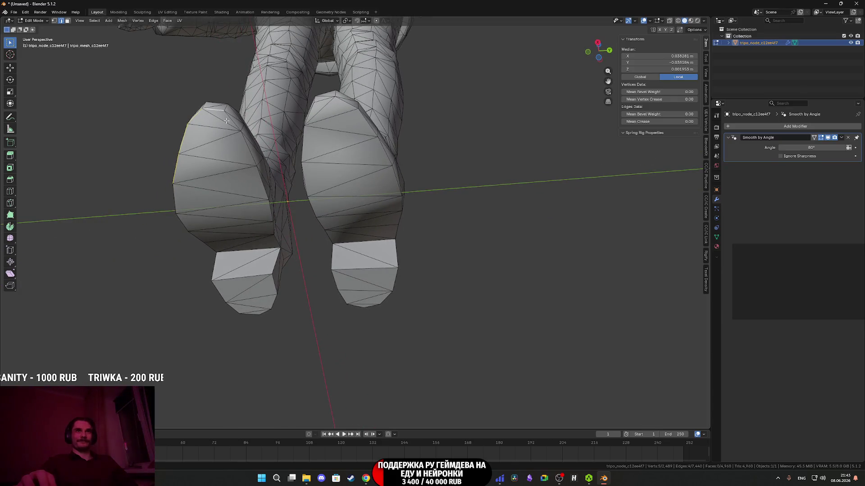
pyautogui.moveTo(259, 189); pyautogui.dragTo(221, 194)
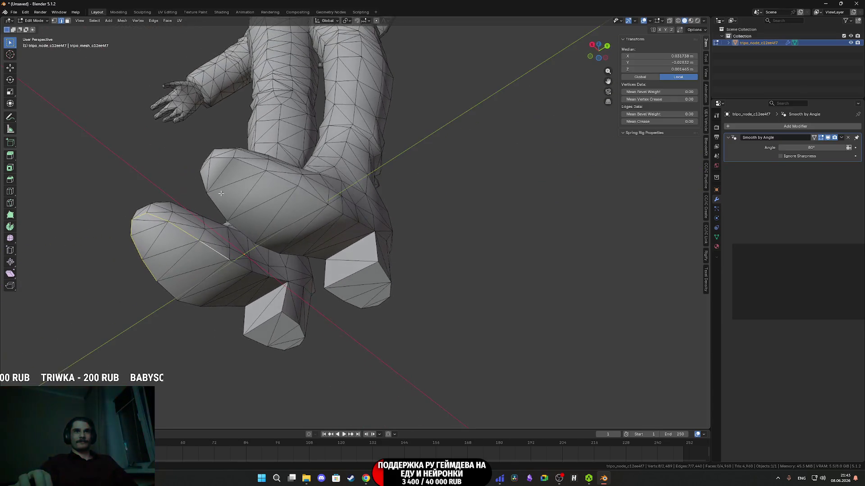
# Select edges around the first boot sole and mark them sharp.
pyautogui.keyDown('shift'); pyautogui.click(257, 272); pyautogui.keyUp('shift')
pyautogui.moveTo(257, 273)
pyautogui.mouseDown()
pyautogui.moveTo(272, 301)
pyautogui.moveTo(526, 287)
pyautogui.mouseUp()
pyautogui.keyDown('shift'); pyautogui.click(295, 307); pyautogui.keyUp('shift')
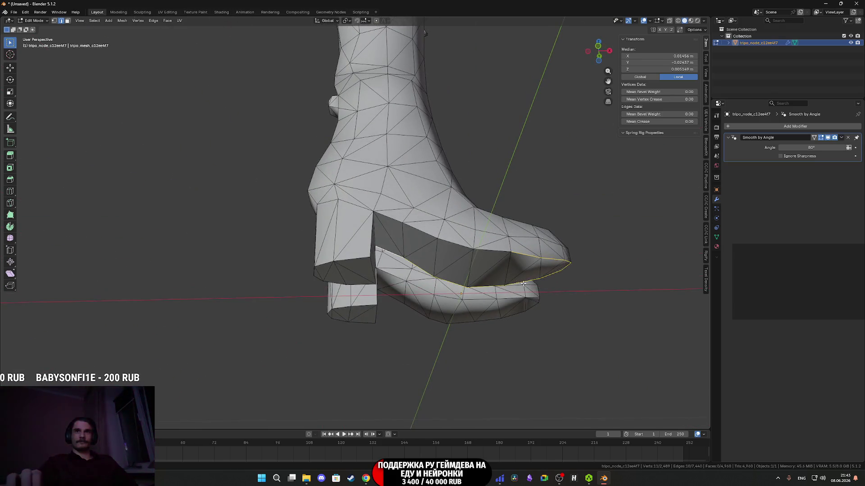
pyautogui.keyDown('shift'); pyautogui.click(393, 218); pyautogui.keyUp('shift')
pyautogui.rightClick(393, 218)
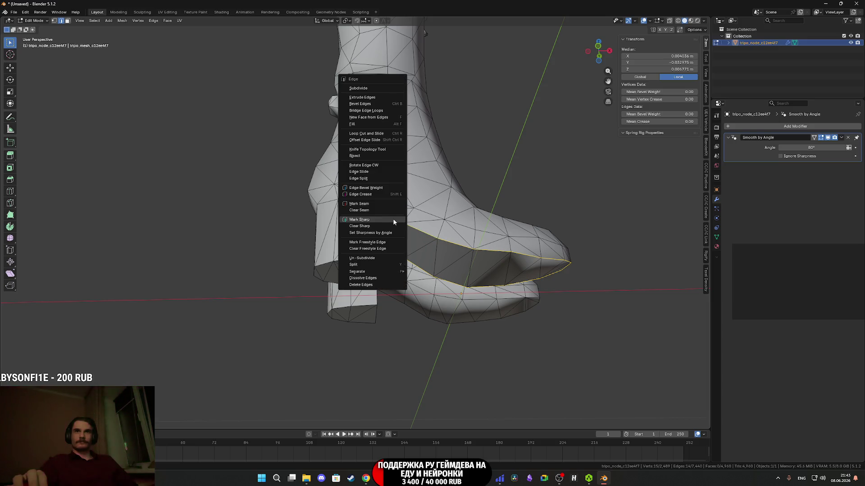
pyautogui.click(385, 217)
pyautogui.press('Tab')
pyautogui.moveTo(385, 218)
pyautogui.mouseDown()
pyautogui.moveTo(394, 245)
pyautogui.moveTo(482, 243)
pyautogui.moveTo(328, 250)
pyautogui.moveTo(322, 230)
pyautogui.mouseUp()
# Select the other boot sole's edges, mark them sharp, and return to Object Mode.
pyautogui.press('Tab')
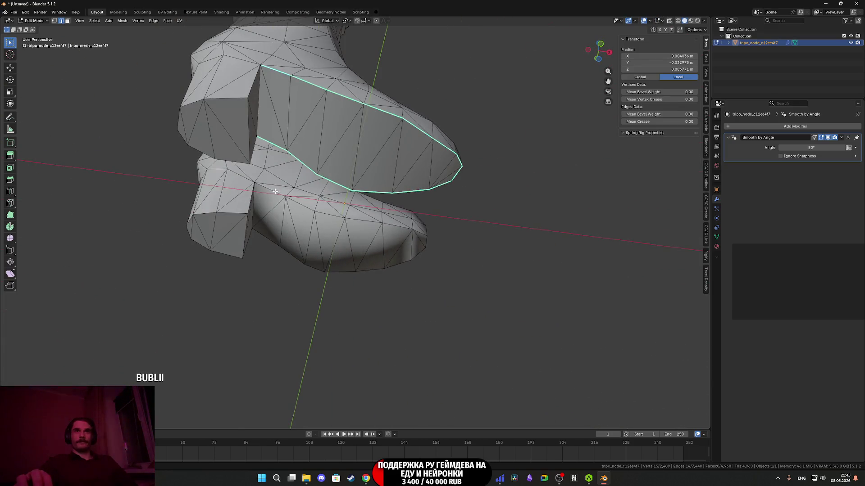
pyautogui.moveTo(414, 233); pyautogui.dragTo(324, 221)
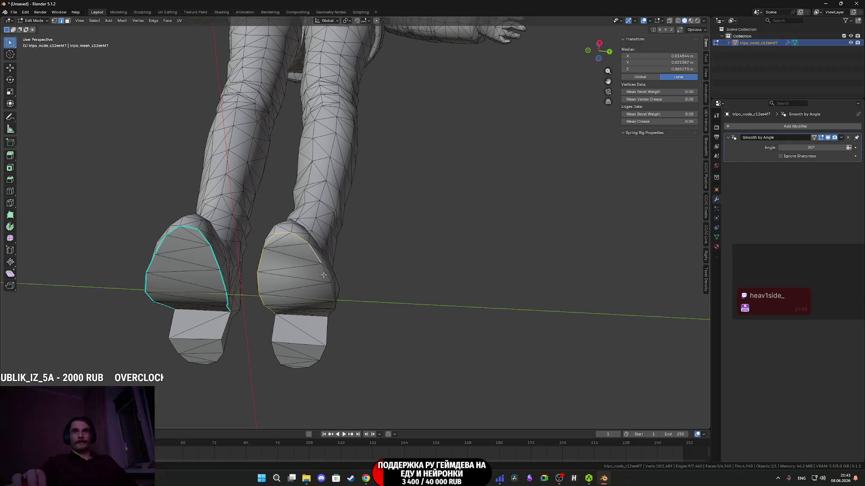
pyautogui.keyDown('shift'); pyautogui.click(330, 292); pyautogui.keyUp('shift')
pyautogui.moveTo(330, 292); pyautogui.dragTo(374, 300)
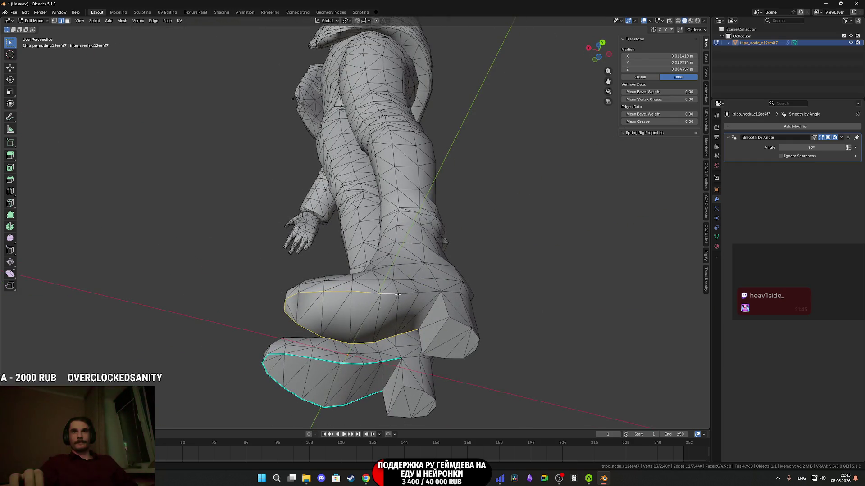
pyautogui.rightClick(427, 294)
pyautogui.click(427, 295)
pyautogui.press('Tab')
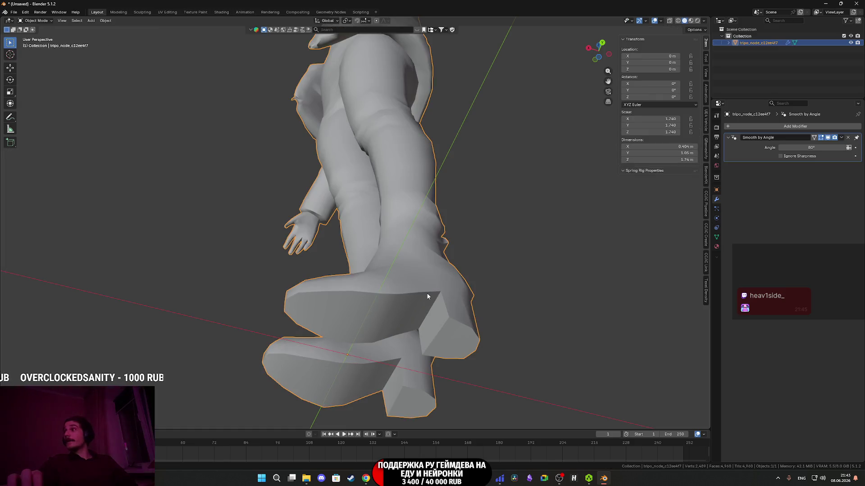
# Inspect the legs, jacket side and face up close, then open the Add Modifier list.
pyautogui.moveTo(427, 296)
pyautogui.mouseDown()
pyautogui.moveTo(443, 277)
pyautogui.moveTo(440, 304)
pyautogui.moveTo(396, 255)
pyautogui.moveTo(396, 204)
pyautogui.moveTo(411, 353)
pyautogui.moveTo(421, 240)
pyautogui.moveTo(405, 271)
pyautogui.mouseUp()
pyautogui.scroll(4, 420, 321)
pyautogui.scroll(3, 421, 239)
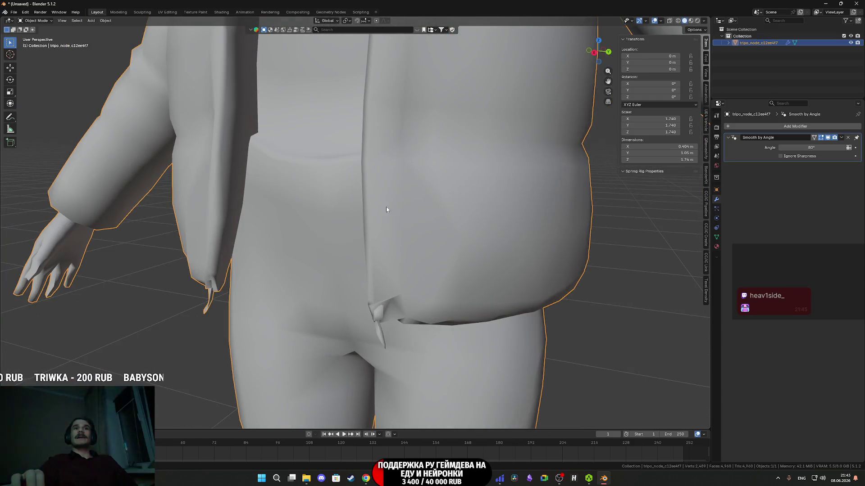
pyautogui.scroll(2, 400, 298)
pyautogui.scroll(-5, 400, 298)
pyautogui.scroll(3, 361, 213)
pyautogui.moveTo(396, 318)
pyautogui.mouseDown()
pyautogui.moveTo(361, 212)
pyautogui.moveTo(344, 228)
pyautogui.moveTo(335, 222)
pyautogui.moveTo(405, 193)
pyautogui.moveTo(401, 347)
pyautogui.mouseUp()
pyautogui.scroll(3, 377, 277)
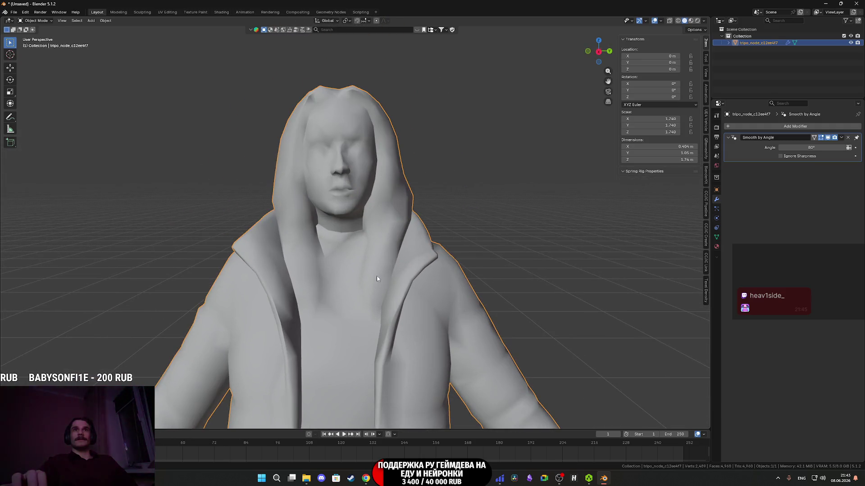
pyautogui.scroll(2, 479, 318)
pyautogui.moveTo(476, 317)
pyautogui.mouseDown()
pyautogui.moveTo(425, 278)
pyautogui.moveTo(484, 322)
pyautogui.moveTo(299, 322)
pyautogui.moveTo(318, 340)
pyautogui.moveTo(391, 327)
pyautogui.moveTo(421, 310)
pyautogui.mouseUp()
pyautogui.scroll(-2, 484, 322)
pyautogui.scroll(2, 381, 309)
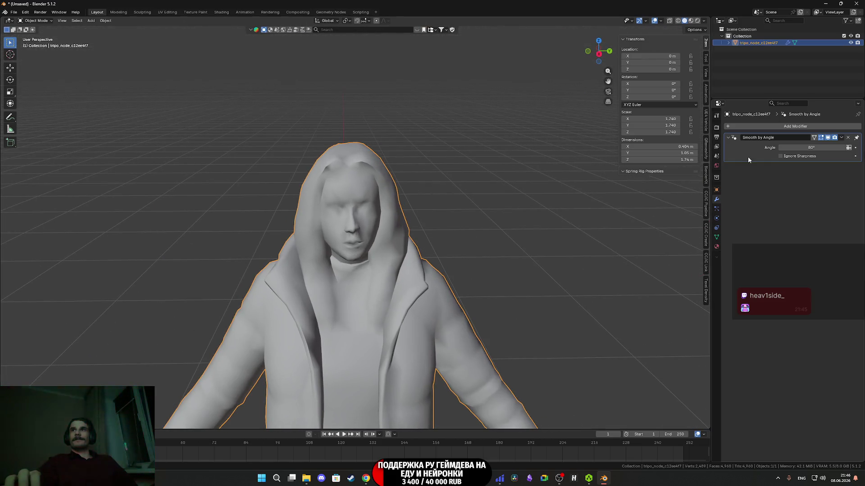
pyautogui.click(793, 129)
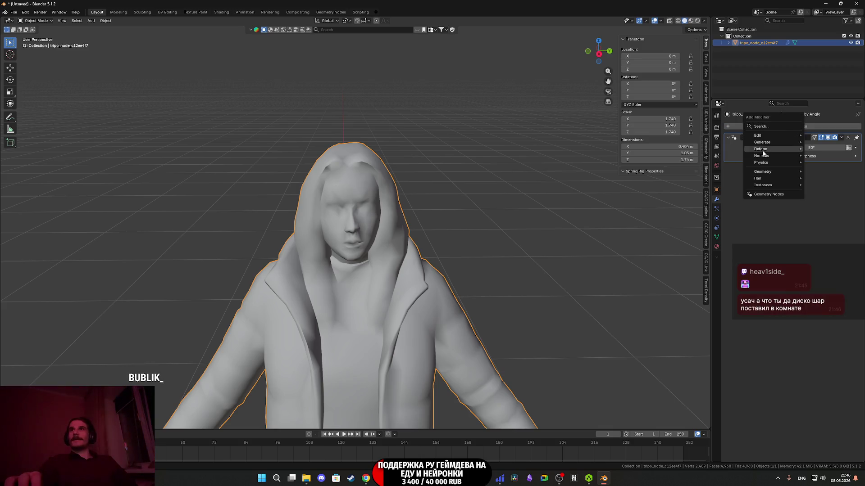
# Add a WeightedNormal modifier with Weighting Mode set to Corner Angle.
pyautogui.click(709, 163)
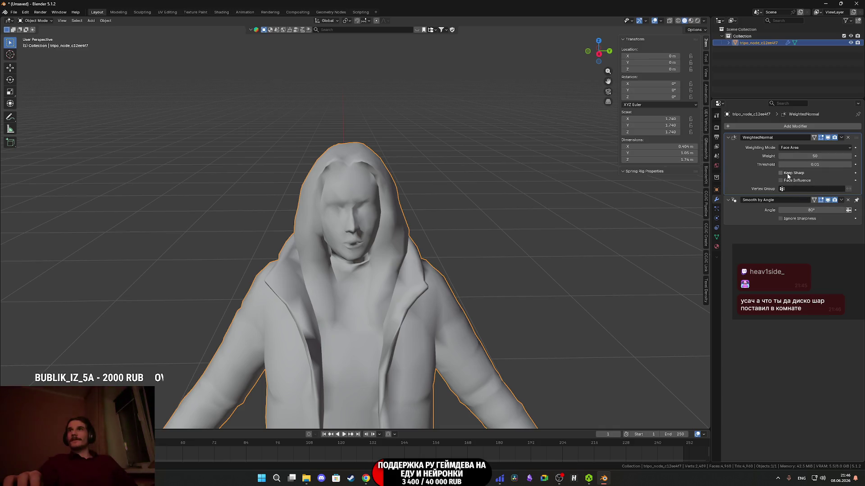
pyautogui.click(797, 163)
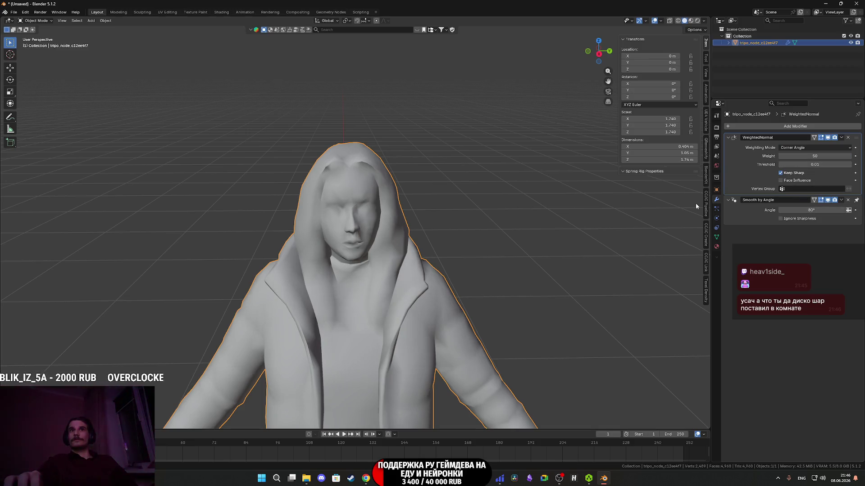
pyautogui.click(512, 261)
pyautogui.moveTo(512, 260)
pyautogui.mouseDown()
pyautogui.moveTo(482, 264)
pyautogui.moveTo(531, 255)
pyautogui.moveTo(524, 251)
pyautogui.mouseUp()
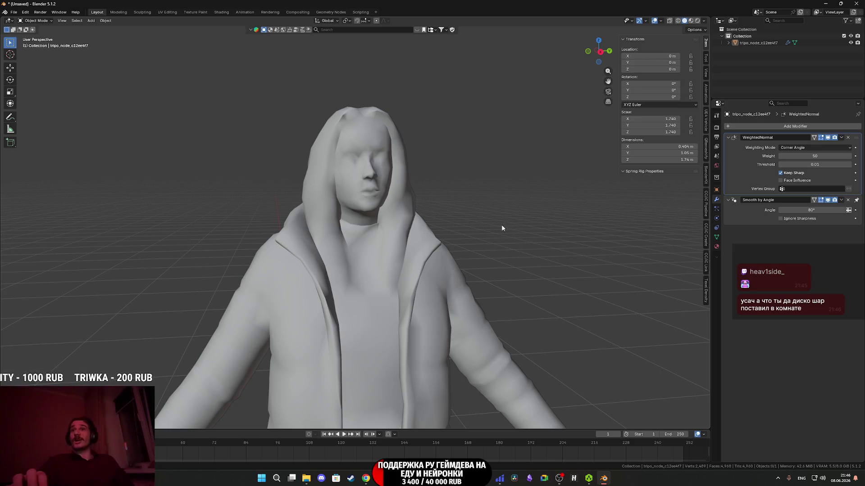
pyautogui.scroll(-8, 482, 224)
pyautogui.moveTo(482, 224)
pyautogui.mouseDown()
pyautogui.moveTo(434, 237)
pyautogui.moveTo(274, 139)
pyautogui.moveTo(295, 178)
pyautogui.moveTo(251, 179)
pyautogui.moveTo(375, 162)
pyautogui.mouseUp()
# Turn the figure to a three-quarter view and switch the viewport to Material Preview.
pyautogui.scroll(6, 375, 162)
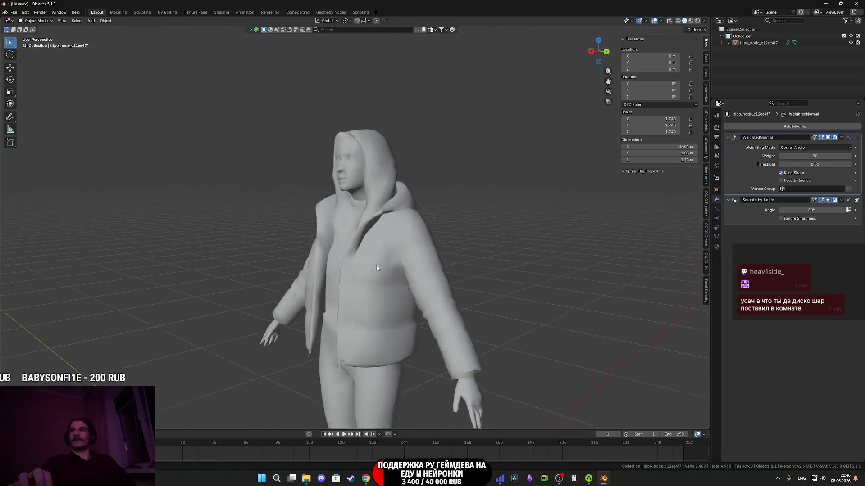
pyautogui.moveTo(382, 265)
pyautogui.mouseDown()
pyautogui.moveTo(408, 269)
pyautogui.moveTo(392, 257)
pyautogui.moveTo(396, 225)
pyautogui.moveTo(386, 225)
pyautogui.mouseUp()
pyautogui.scroll(-4, 383, 250)
pyautogui.scroll(4, 373, 245)
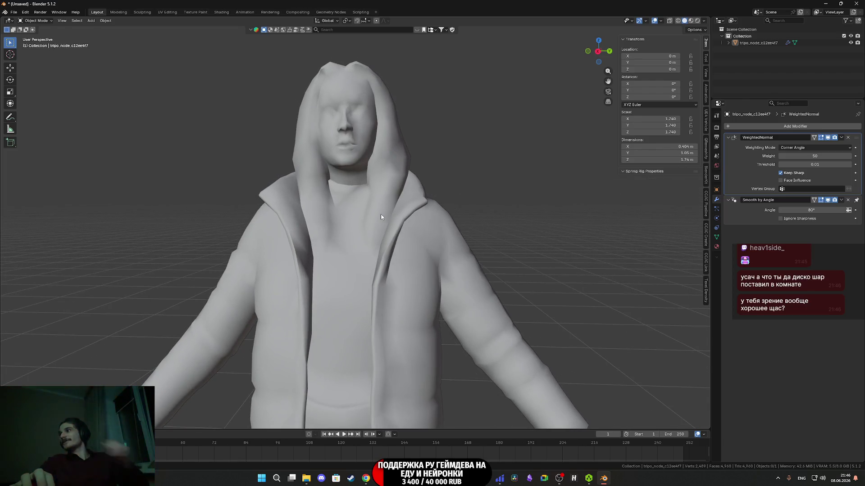
pyautogui.scroll(3, 366, 212)
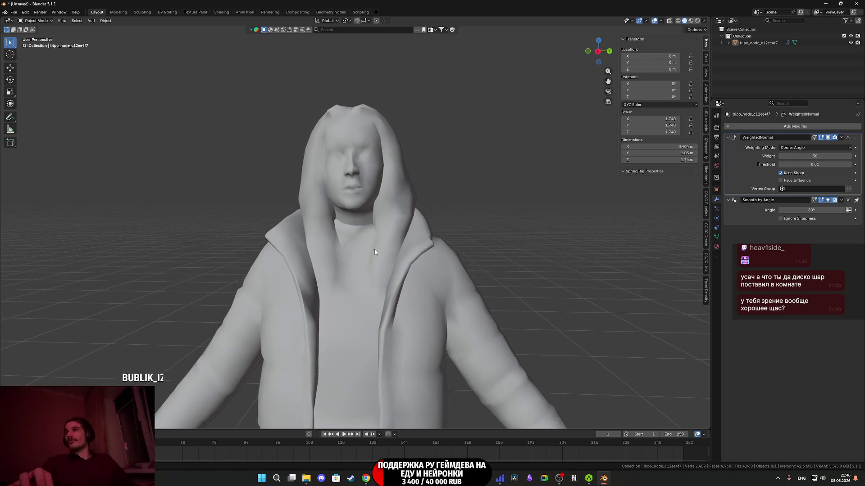
pyautogui.moveTo(359, 215)
pyautogui.mouseDown()
pyautogui.moveTo(407, 178)
pyautogui.moveTo(455, 235)
pyautogui.moveTo(421, 232)
pyautogui.moveTo(364, 194)
pyautogui.moveTo(399, 179)
pyautogui.moveTo(419, 206)
pyautogui.mouseUp()
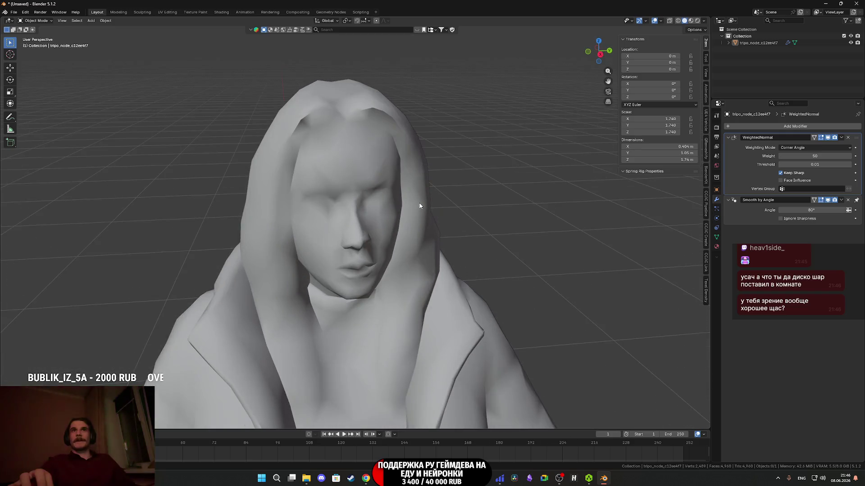
pyautogui.click(509, 228)
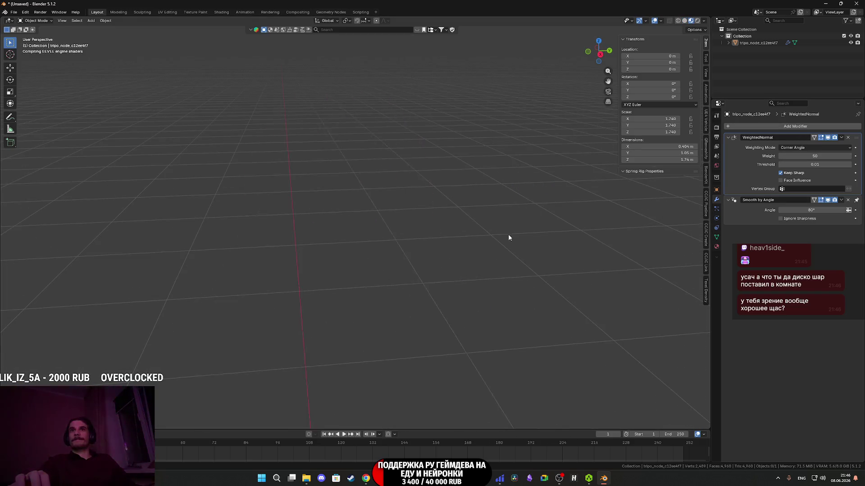
# Raise the Principled BSDF roughness to 1.000 in Shading, then view the textured character in Layout.
pyautogui.moveTo(470, 225)
pyautogui.mouseDown()
pyautogui.moveTo(586, 212)
pyautogui.moveTo(470, 267)
pyautogui.moveTo(494, 191)
pyautogui.moveTo(376, 209)
pyautogui.moveTo(360, 203)
pyautogui.mouseUp()
pyautogui.click(221, 12)
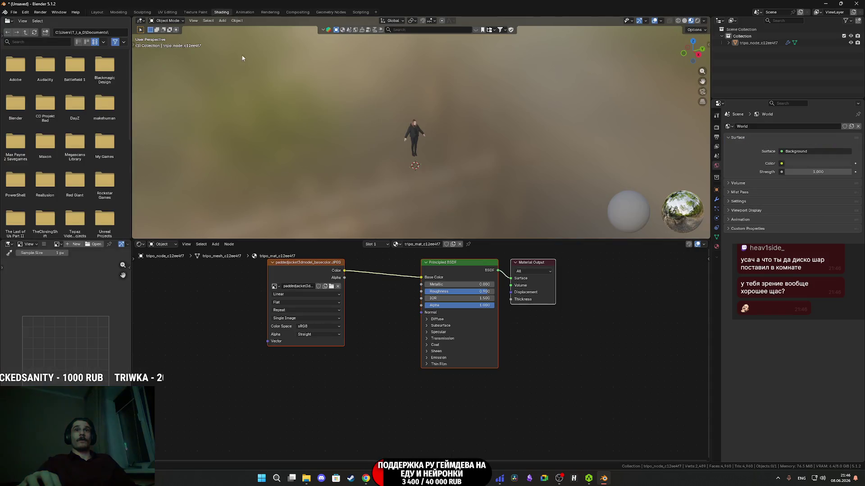
pyautogui.moveTo(451, 292); pyautogui.dragTo(468, 292)
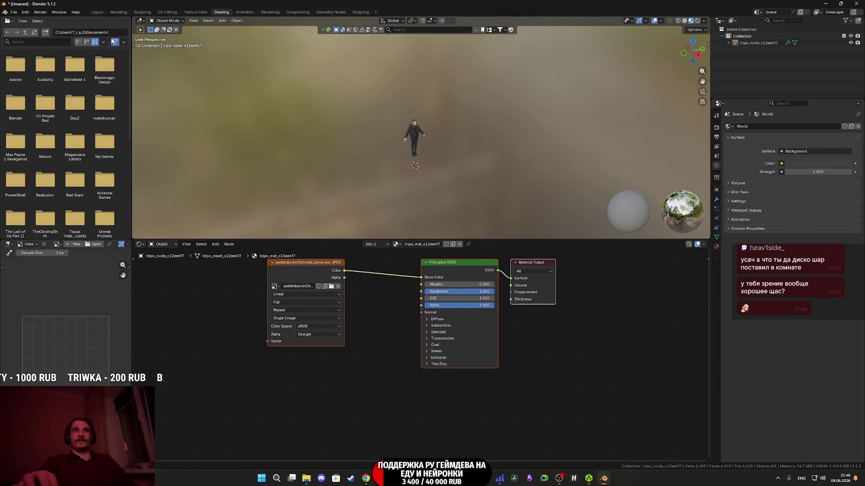
pyautogui.click(98, 12)
pyautogui.scroll(-3, 489, 209)
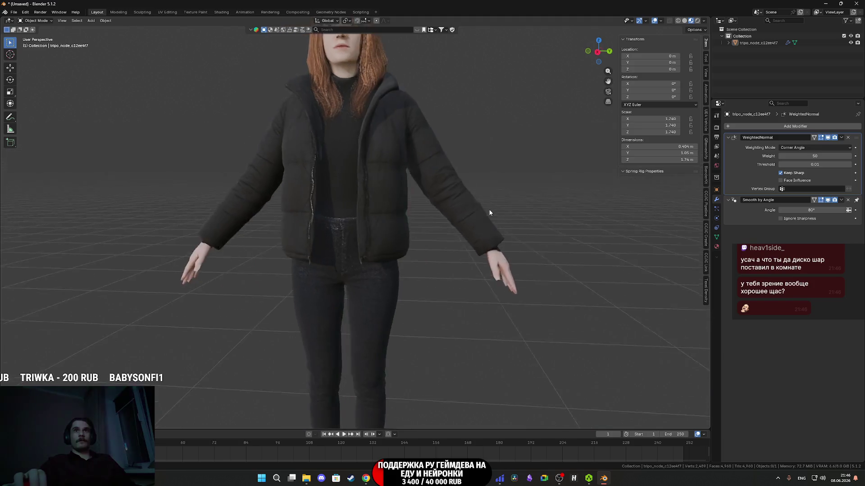
pyautogui.scroll(5, 491, 228)
pyautogui.scroll(-3, 491, 228)
pyautogui.moveTo(517, 333)
pyautogui.mouseDown()
pyautogui.moveTo(488, 293)
pyautogui.moveTo(436, 285)
pyautogui.moveTo(513, 285)
pyautogui.mouseUp()
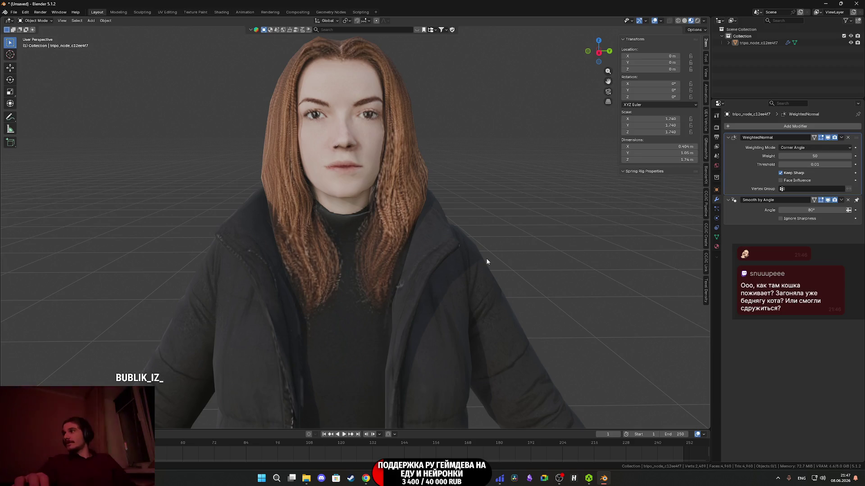
pyautogui.scroll(-5, 486, 262)
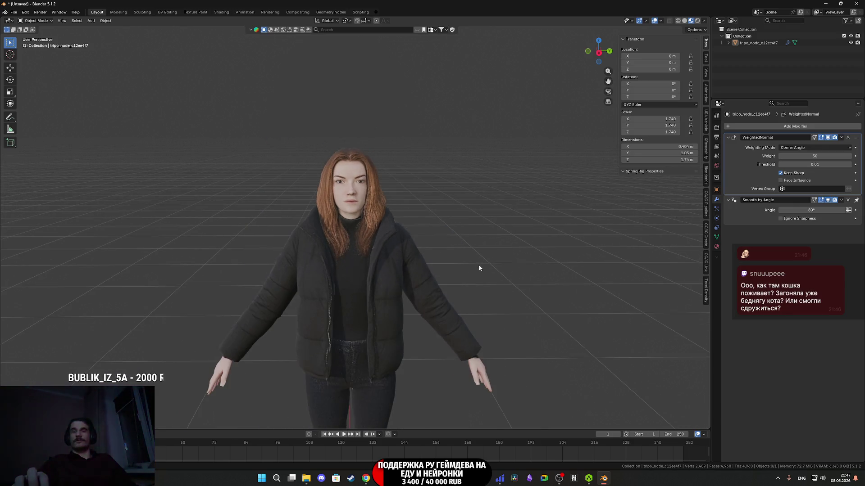
pyautogui.scroll(4, 479, 263)
pyautogui.scroll(-10, 457, 265)
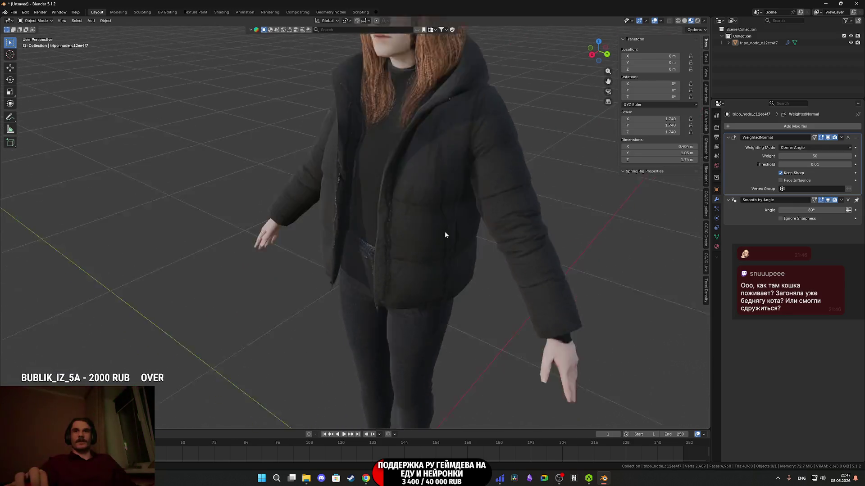
pyautogui.scroll(-3, 463, 175)
pyautogui.moveTo(461, 139)
pyautogui.mouseDown()
pyautogui.moveTo(491, 103)
pyautogui.moveTo(477, 212)
pyautogui.moveTo(443, 202)
pyautogui.moveTo(456, 188)
pyautogui.moveTo(417, 233)
pyautogui.moveTo(466, 224)
pyautogui.moveTo(523, 228)
pyautogui.moveTo(478, 227)
pyautogui.mouseUp()
pyautogui.scroll(5, 401, 231)
pyautogui.scroll(-5, 410, 222)
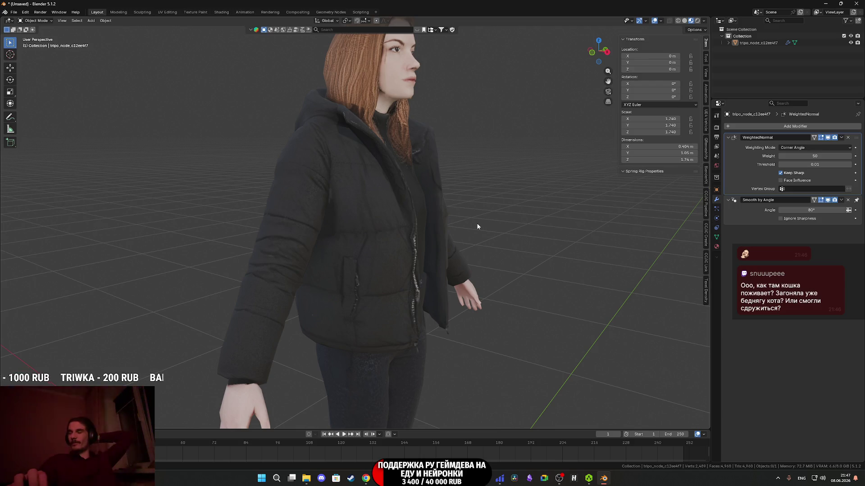
pyautogui.moveTo(525, 195)
pyautogui.mouseDown()
pyautogui.moveTo(461, 199)
pyautogui.moveTo(447, 166)
pyautogui.moveTo(441, 219)
pyautogui.moveTo(507, 217)
pyautogui.moveTo(436, 226)
pyautogui.mouseUp()
pyautogui.scroll(-3, 459, 196)
pyautogui.scroll(4, 441, 220)
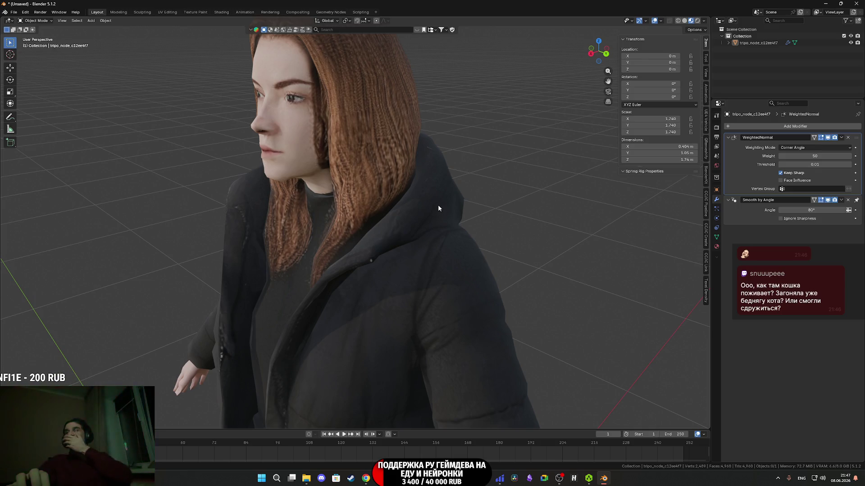
pyautogui.moveTo(420, 195)
pyautogui.mouseDown()
pyautogui.moveTo(376, 182)
pyautogui.moveTo(387, 230)
pyautogui.moveTo(448, 223)
pyautogui.moveTo(447, 185)
pyautogui.moveTo(461, 180)
pyautogui.mouseUp()
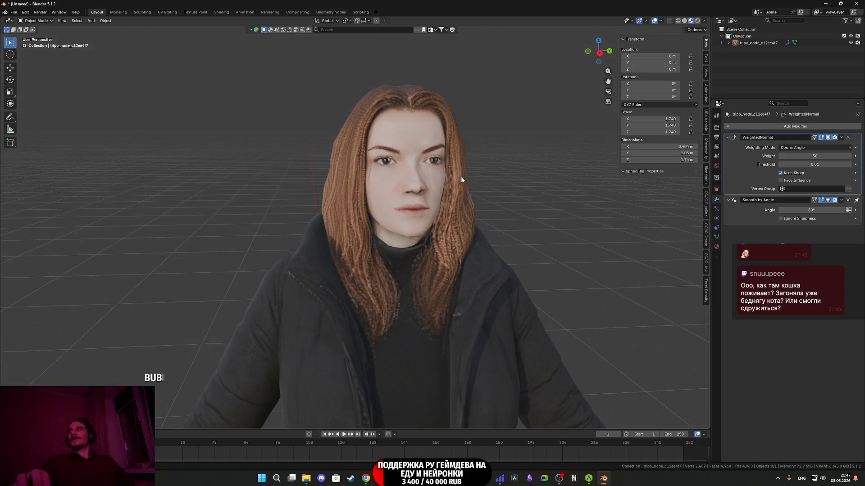
# Select the character and set its origin to the 3D cursor.
pyautogui.click(377, 230)
pyautogui.click(106, 20)
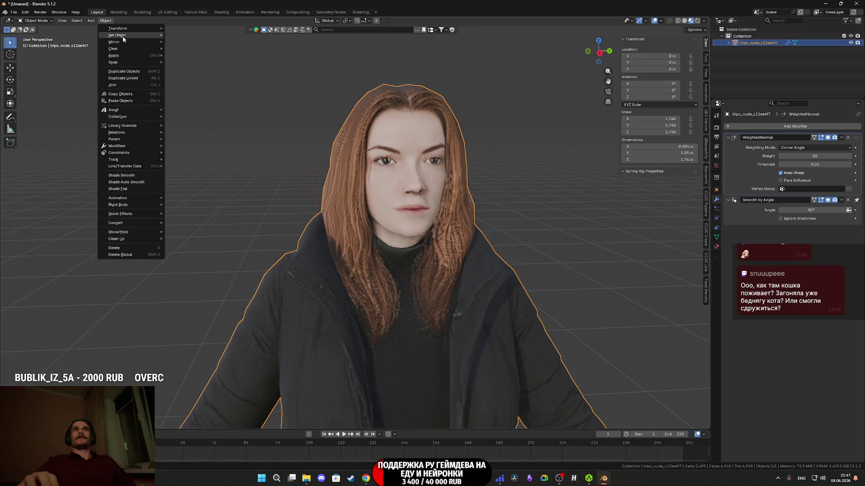
pyautogui.moveTo(125, 35)
pyautogui.click(211, 50)
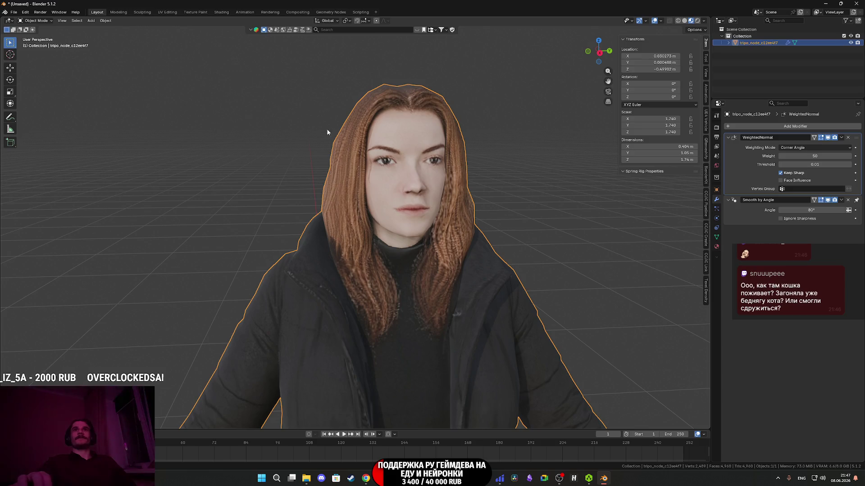
pyautogui.scroll(-8, 353, 144)
pyautogui.scroll(3, 382, 258)
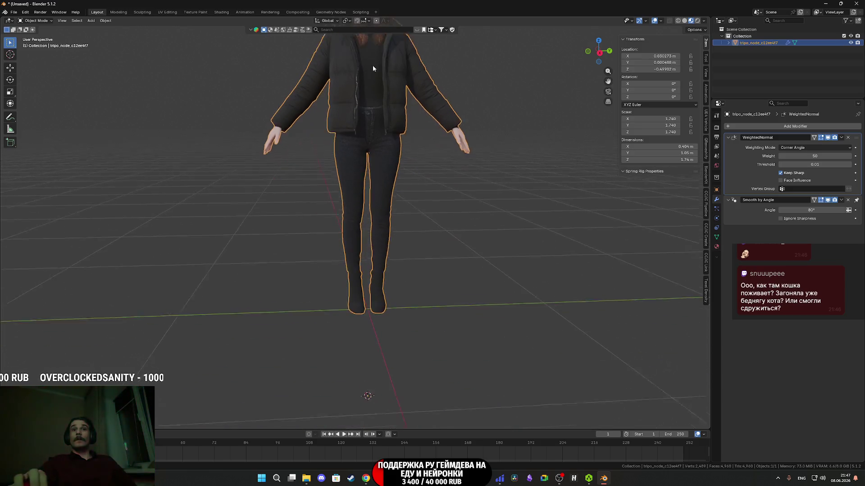
# Clear the model's location to the world origin and apply scale so it reads 1.000.
pyautogui.click(10, 67)
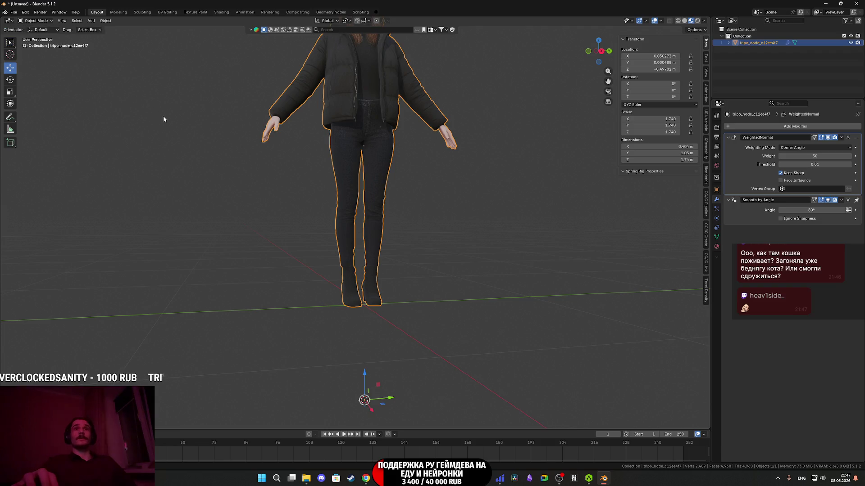
pyautogui.hotkey('alt', 'g')
pyautogui.press('KP_Decimal')
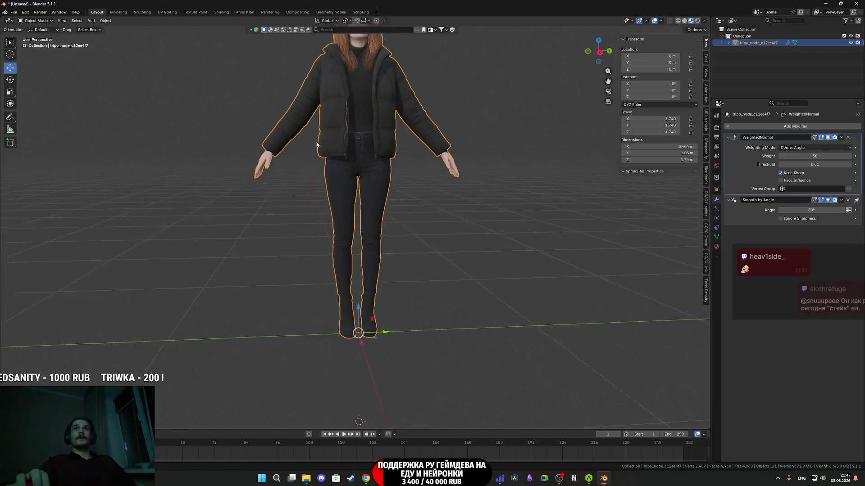
pyautogui.click(105, 20)
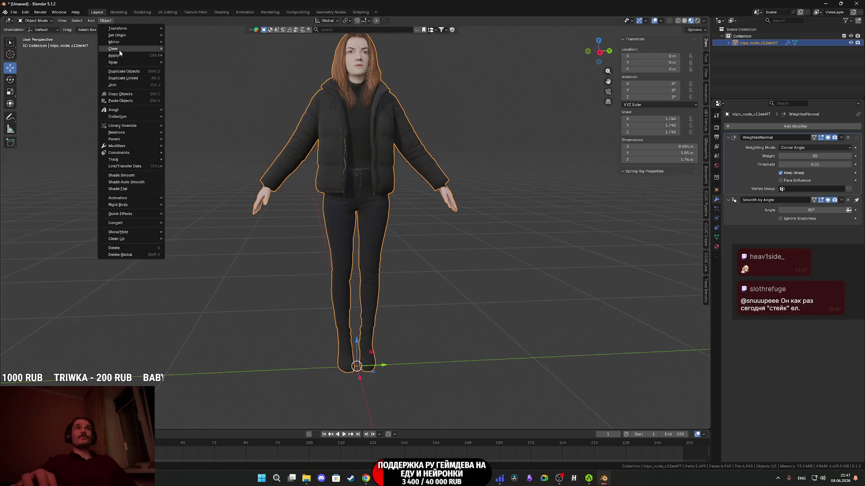
pyautogui.click(191, 68)
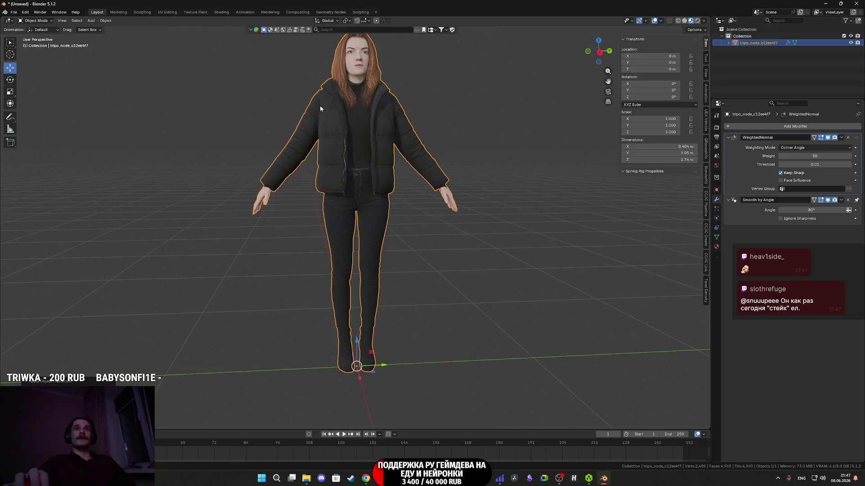
pyautogui.moveTo(319, 108); pyautogui.dragTo(328, 181)
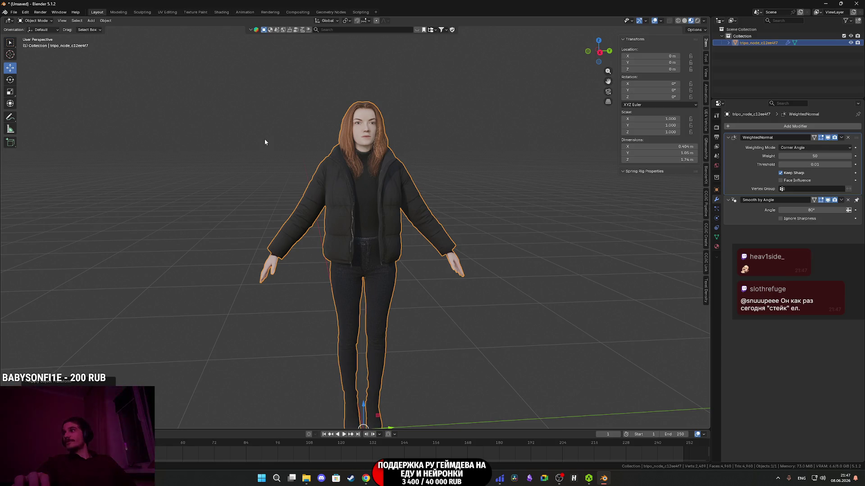
pyautogui.click(14, 12)
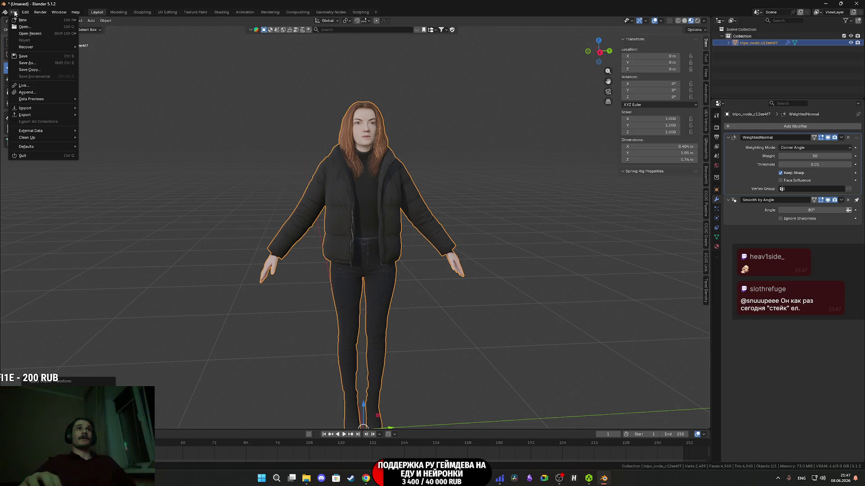
# Start an FBX export limited to Armature and Mesh, with Add Leaf Bones turned off.
pyautogui.moveTo(73, 114)
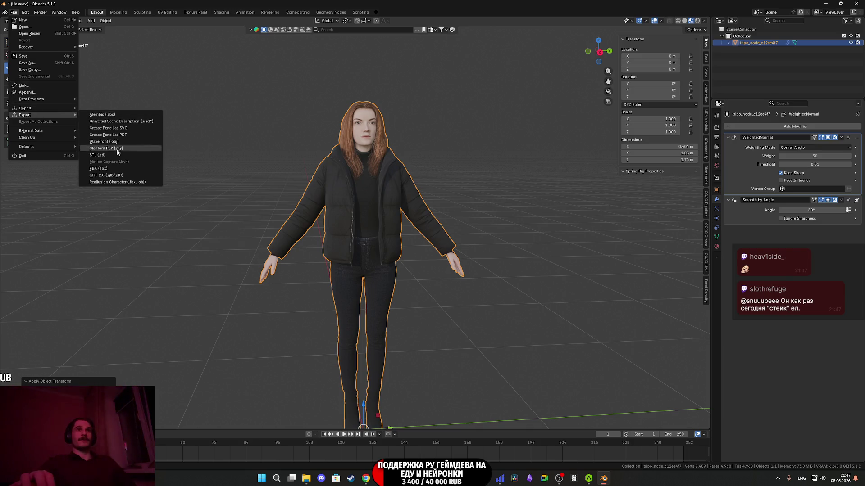
pyautogui.click(99, 172)
pyautogui.moveTo(523, 270); pyautogui.dragTo(528, 264)
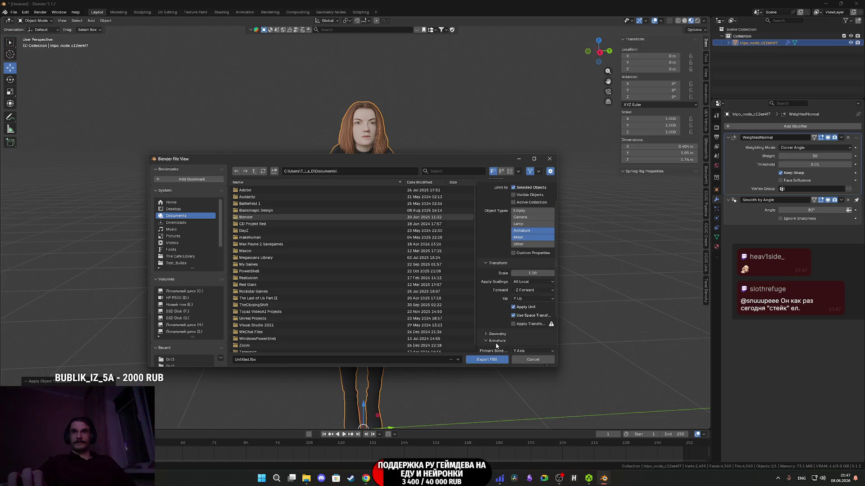
pyautogui.scroll(-5, 505, 340)
pyautogui.click(513, 338)
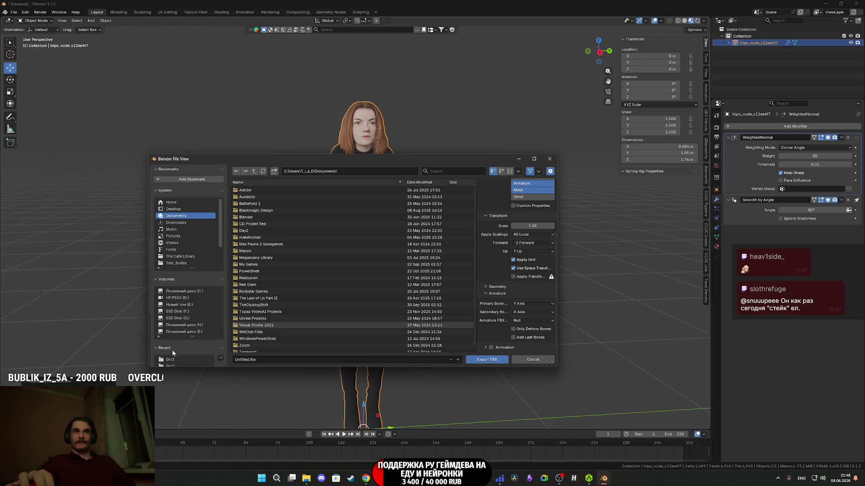
pyautogui.scroll(-2, 189, 252)
# Create a new Girl4 folder under Characters/New and open it.
pyautogui.click(172, 334)
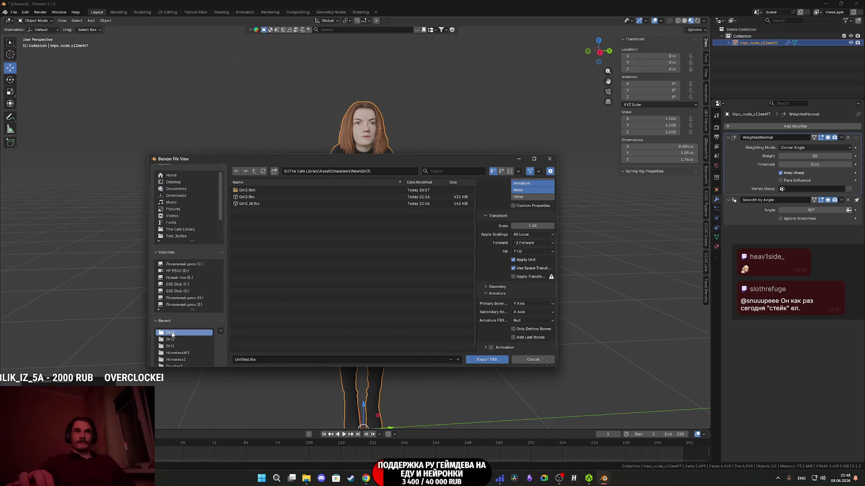
pyautogui.click(254, 172)
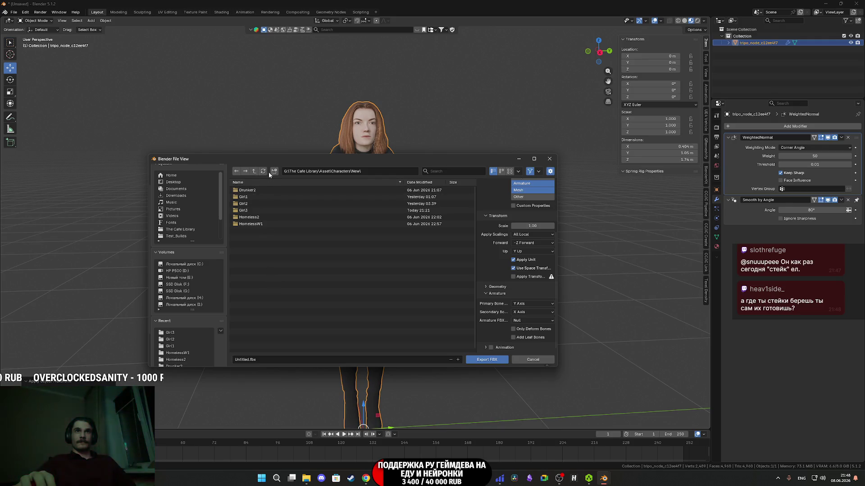
pyautogui.click(274, 172)
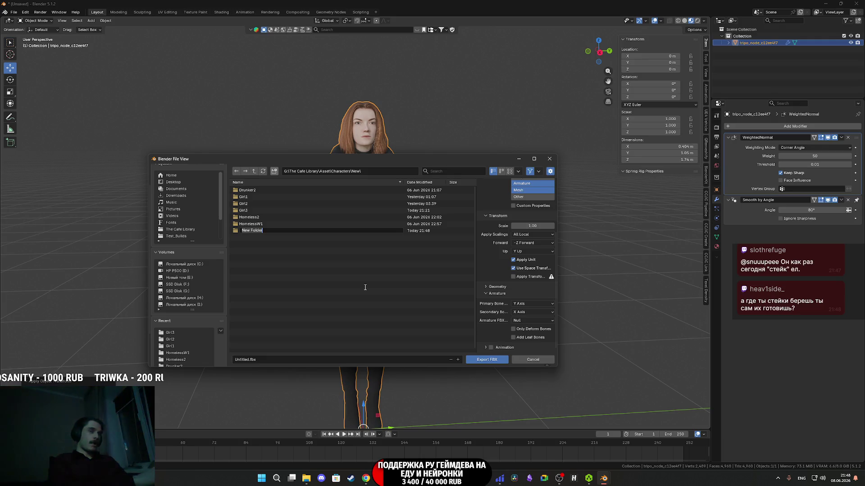
pyautogui.write('Girl4')
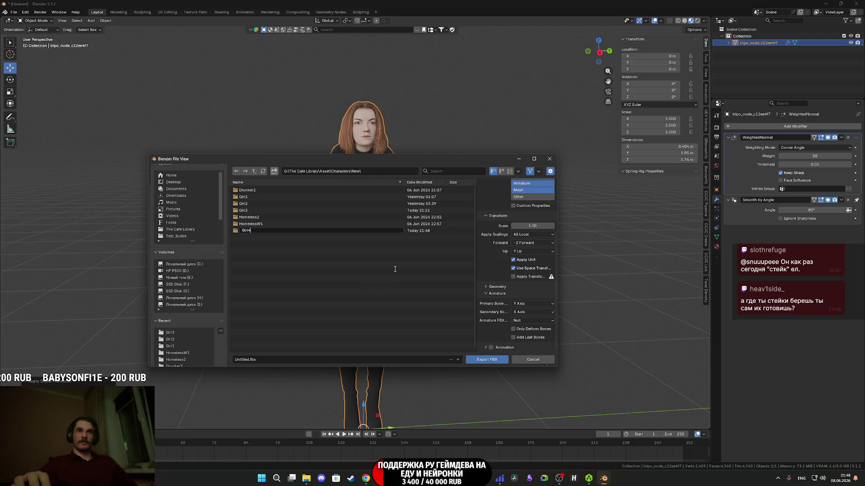
pyautogui.press('Return')
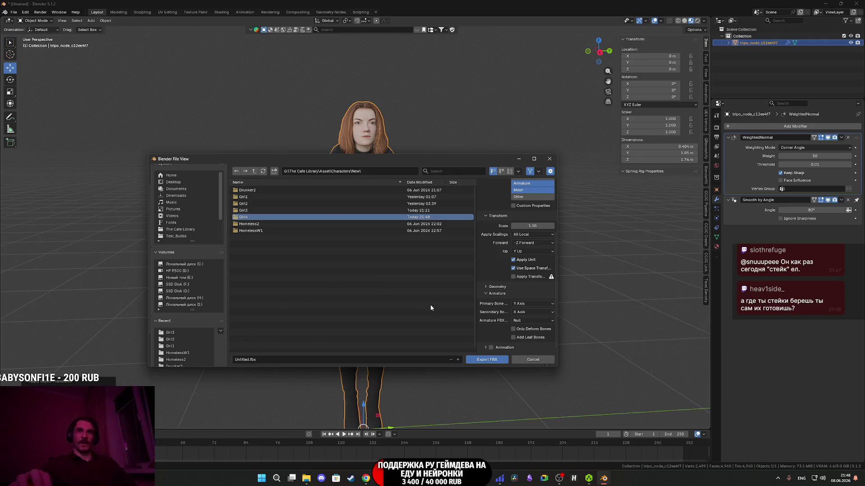
pyautogui.scroll(5, 489, 296)
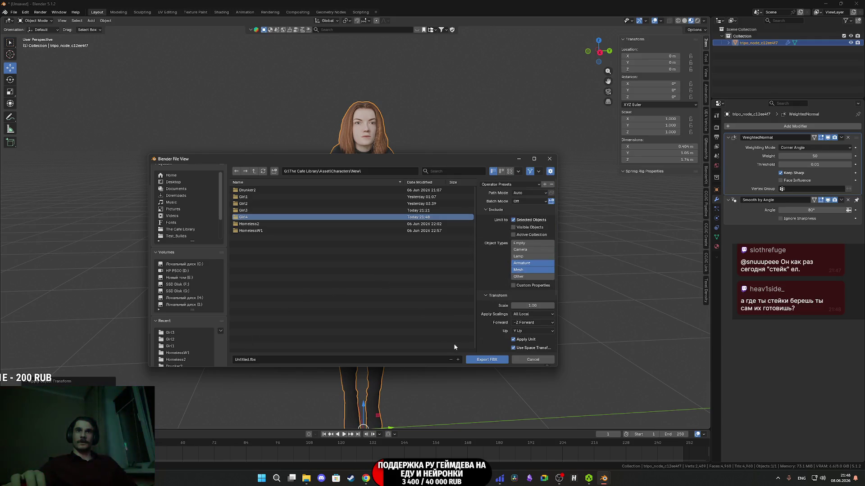
pyautogui.doubleClick(260, 219)
# Name the export file and write the FBX into the Girl4 folder.
pyautogui.click(269, 359)
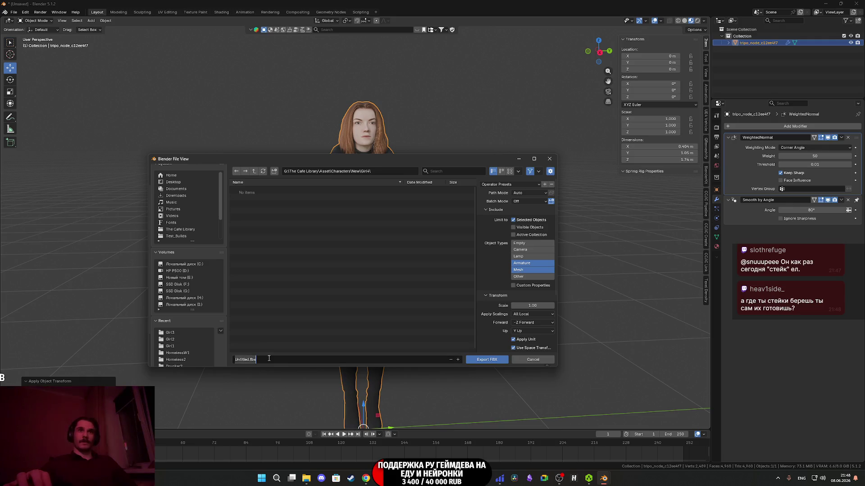
pyautogui.write('Girl4')
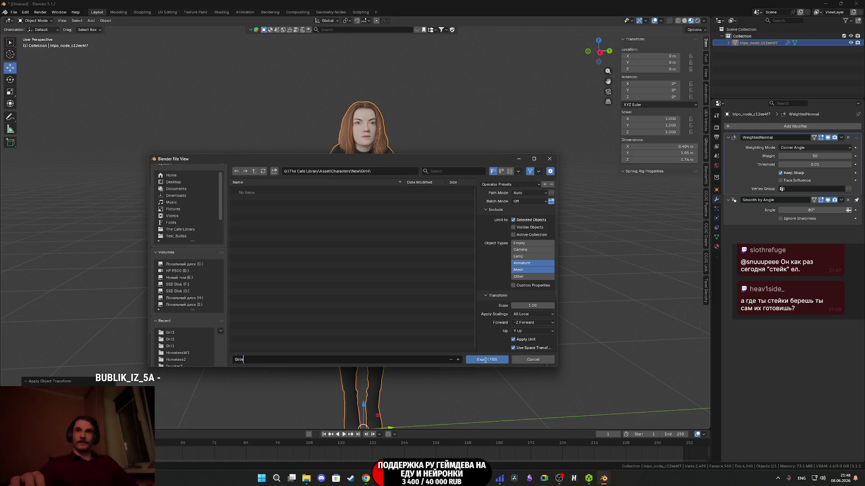
pyautogui.write('.')
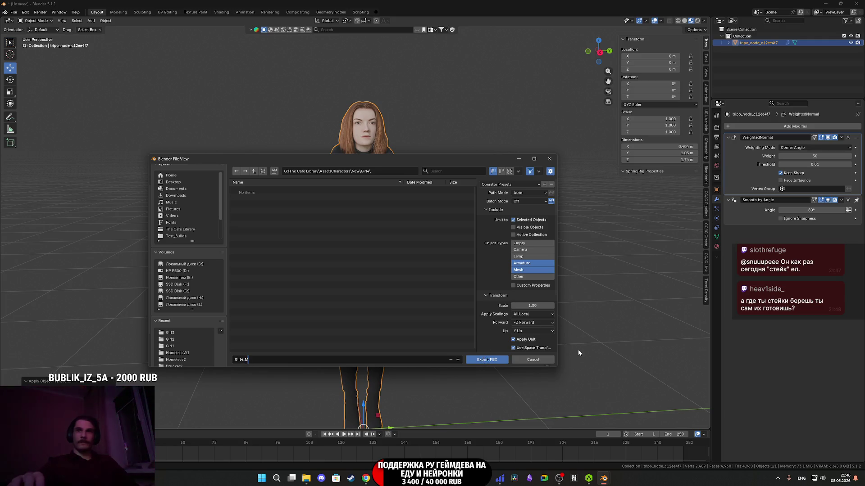
pyautogui.write('esh')
pyautogui.click(495, 359)
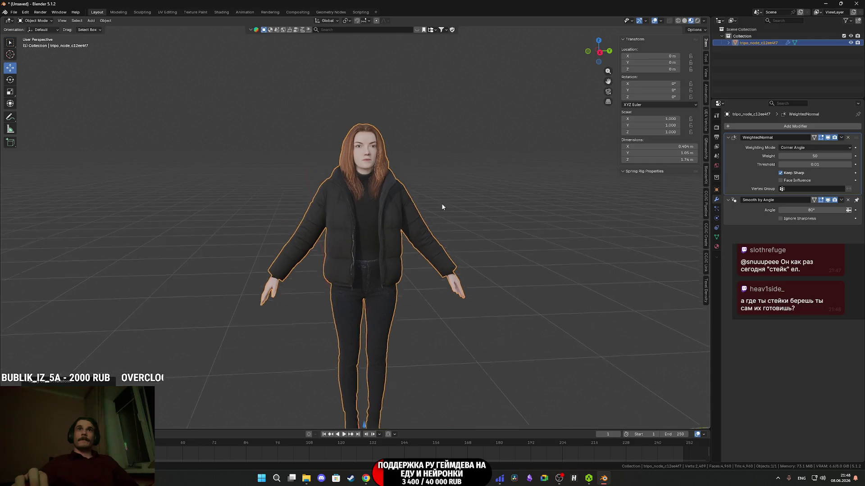
# Orbit the Blender view toward the face and dismiss the leftover file dialog.
pyautogui.moveTo(447, 238); pyautogui.dragTo(444, 237)
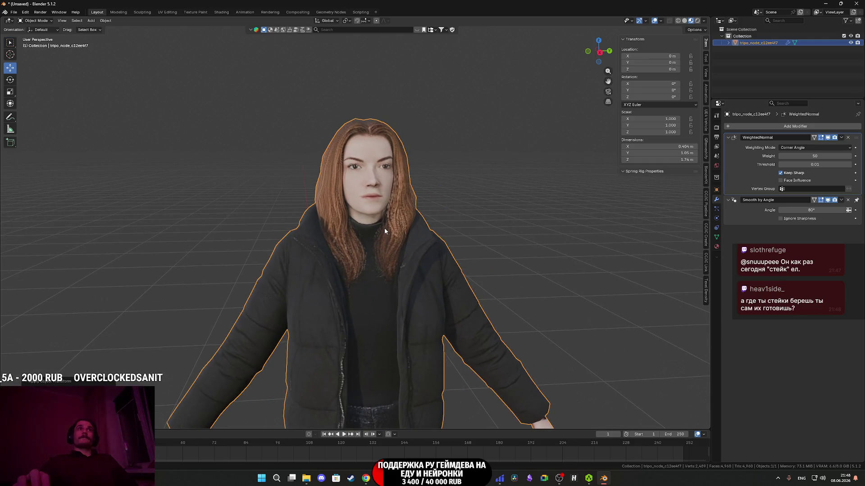
pyautogui.hotkey('shift', 'r')
pyautogui.click(525, 360)
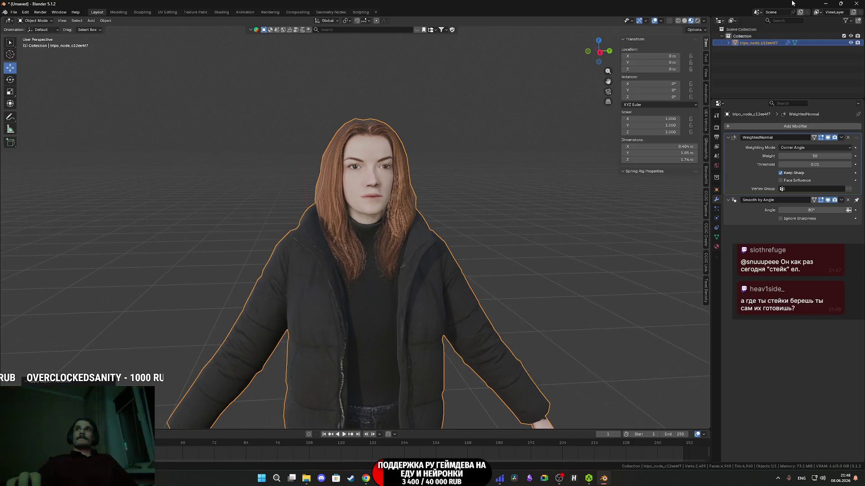
# Permanently delete the two chosen desktop items and return to the Tripo Studio browser.
pyautogui.click(825, 3)
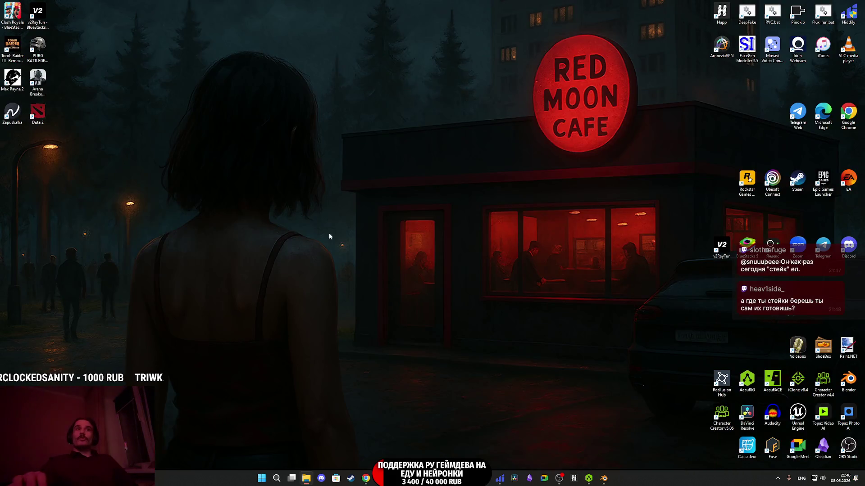
pyautogui.hotkey('shift', 'Delete')
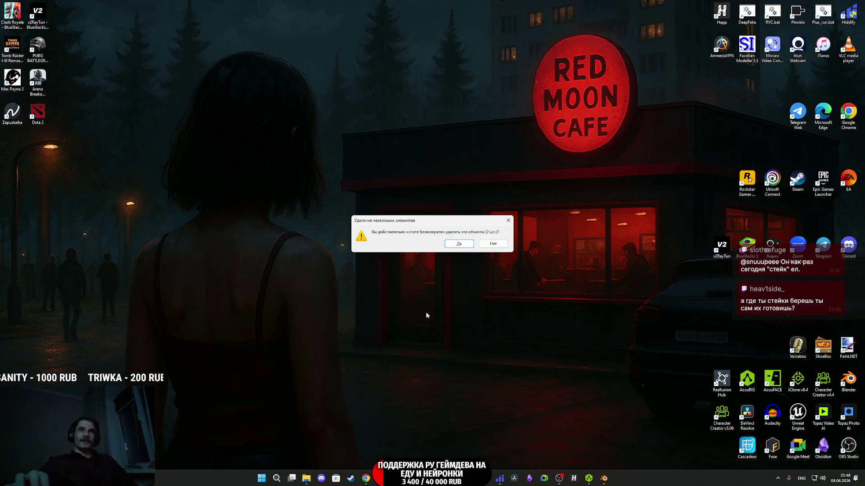
pyautogui.click(466, 247)
pyautogui.click(366, 478)
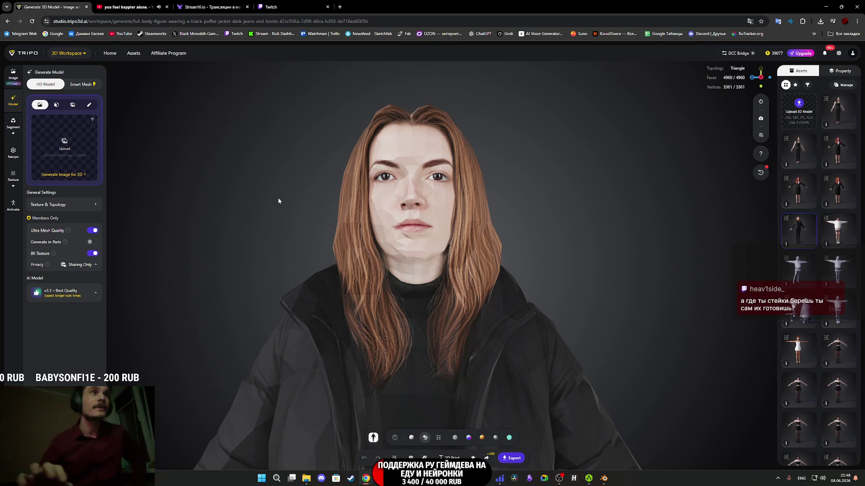
# Copy the jacket girl's full-body reference image from the Texture section.
pyautogui.click(13, 176)
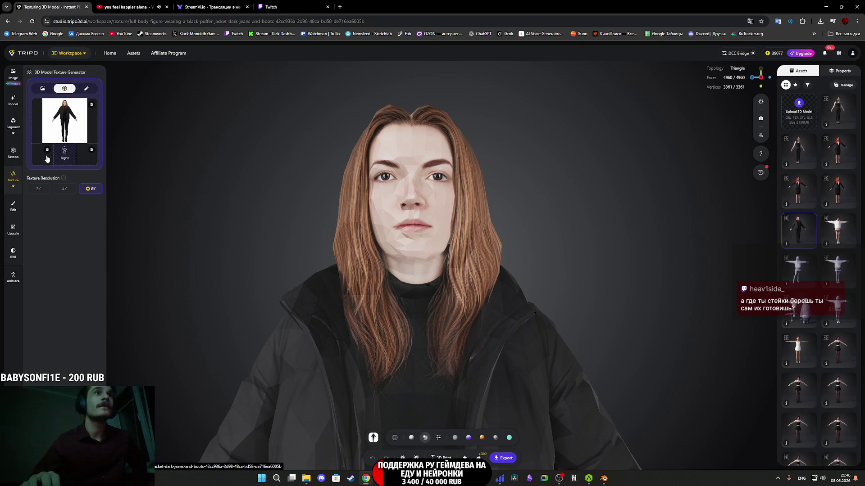
pyautogui.click(61, 112)
pyautogui.rightClick(429, 245)
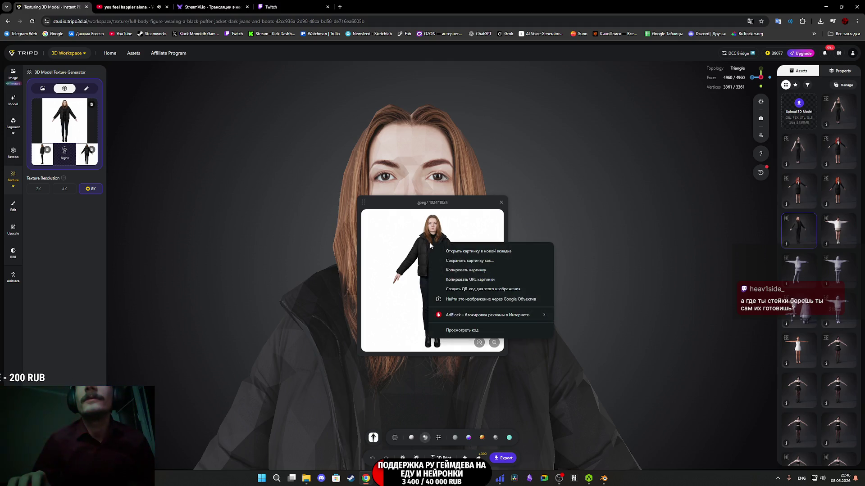
pyautogui.click(469, 271)
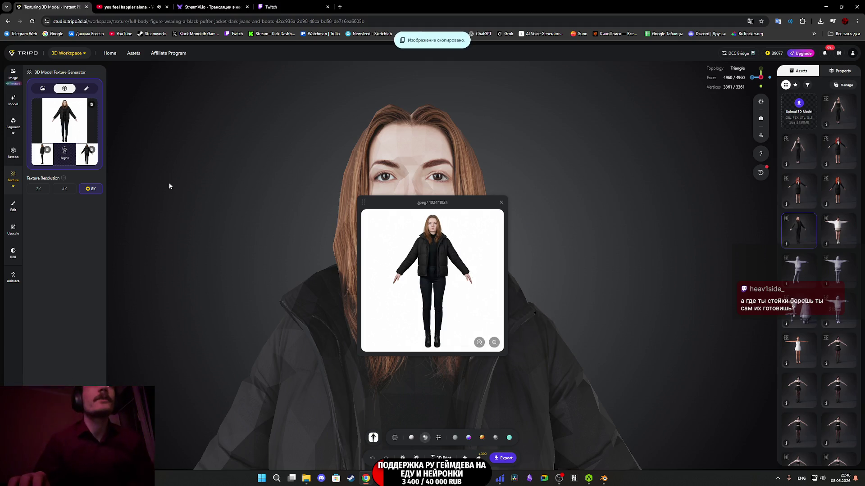
# Paste the reference into the Image prompt and generate face close-ups with Nano Banana Pro.
pyautogui.click(13, 74)
pyautogui.click(49, 95)
pyautogui.hotkey('ctrl', 'v')
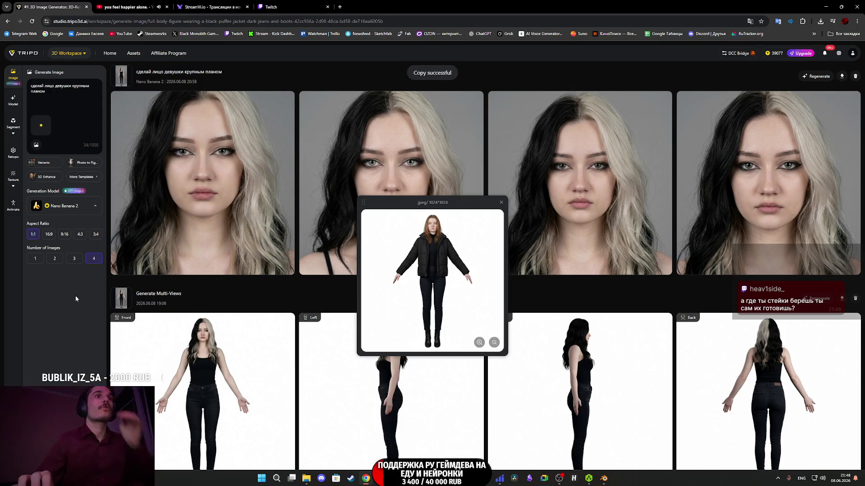
pyautogui.click(92, 208)
pyautogui.click(63, 90)
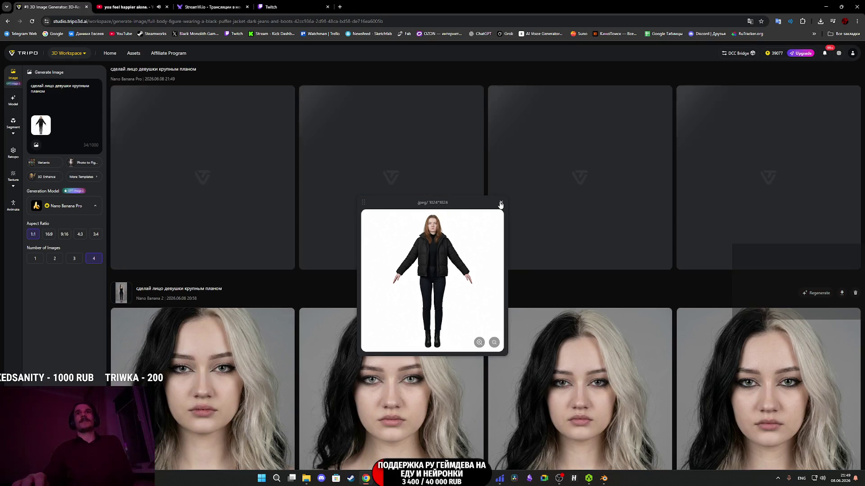
pyautogui.click(501, 202)
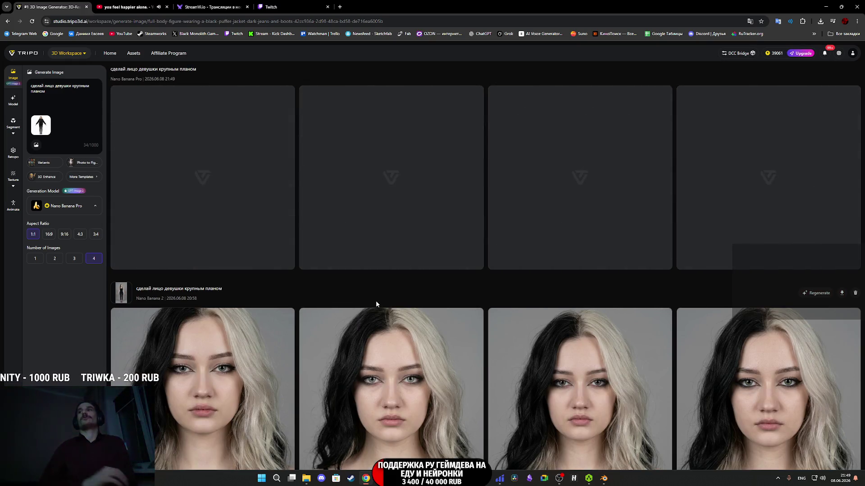
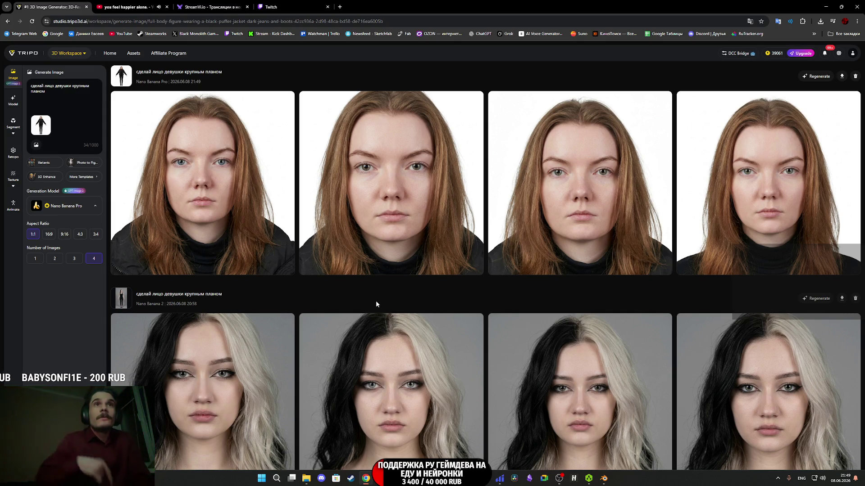
# After a quick look at the full-body reference, save the fourth portrait as image_3 (1).png.
pyautogui.click(44, 121)
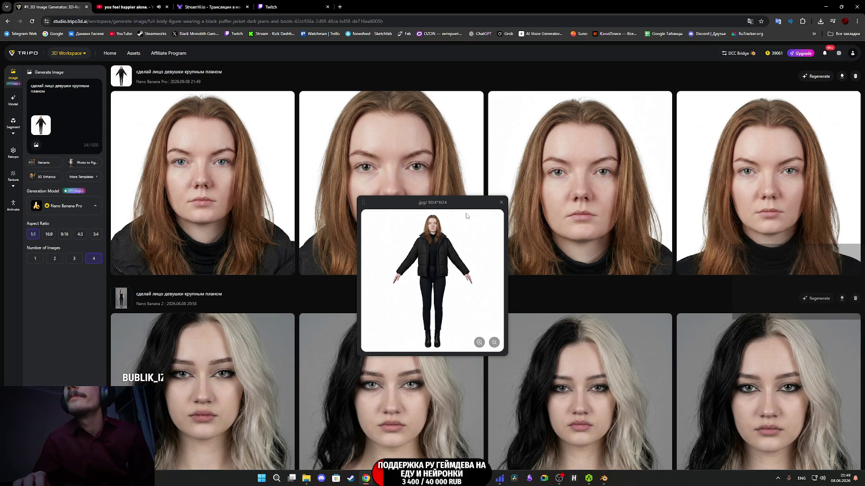
pyautogui.click(501, 205)
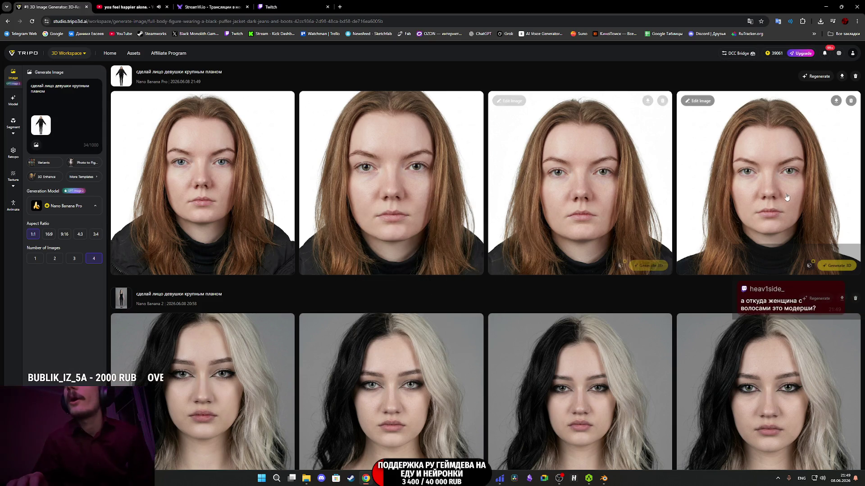
pyautogui.rightClick(752, 190)
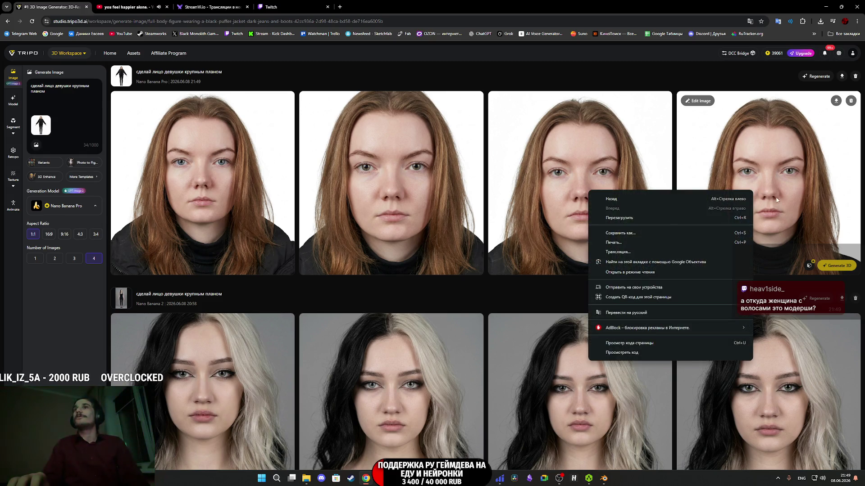
pyautogui.click(772, 159)
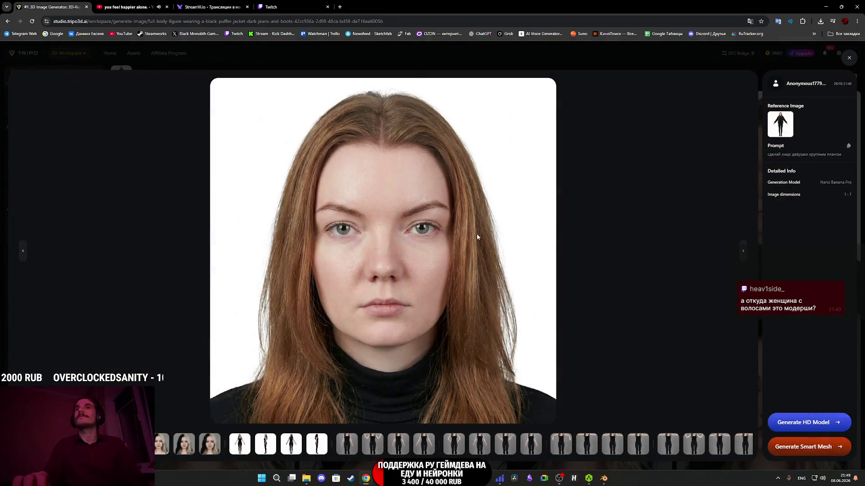
pyautogui.rightClick(467, 237)
pyautogui.click(498, 254)
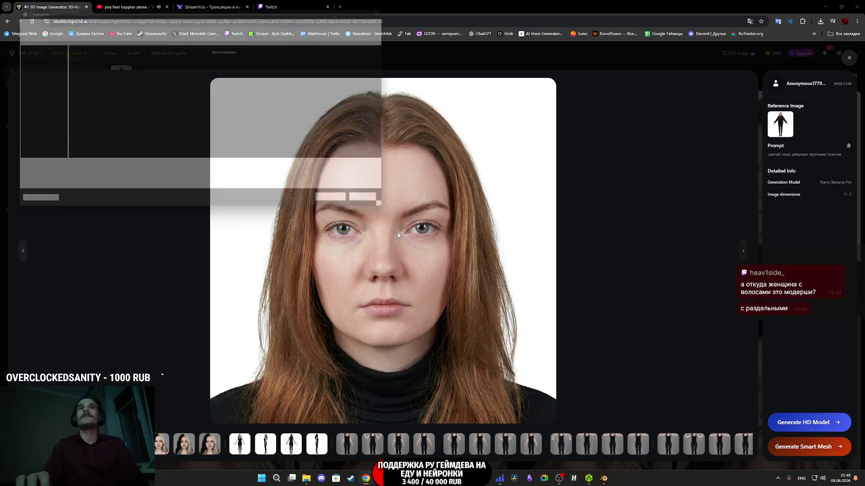
pyautogui.click(350, 207)
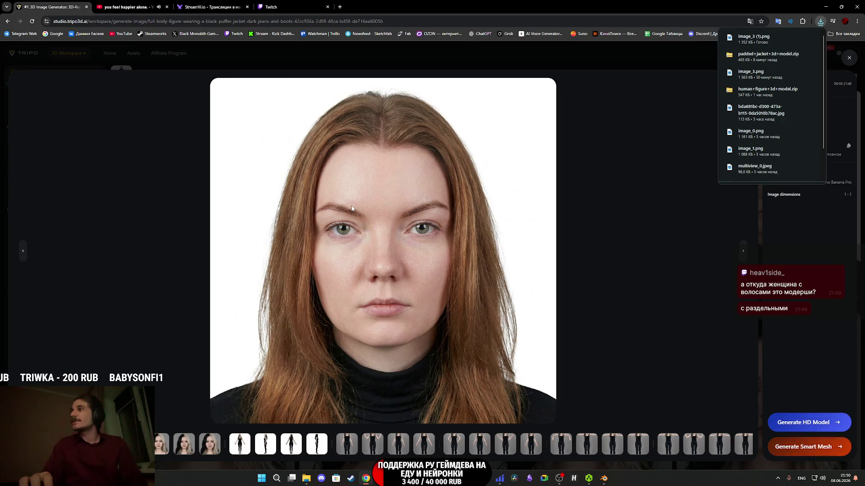
# Close the downloads list and the portrait viewer, then go to the Twitch stream manager.
pyautogui.click(610, 137)
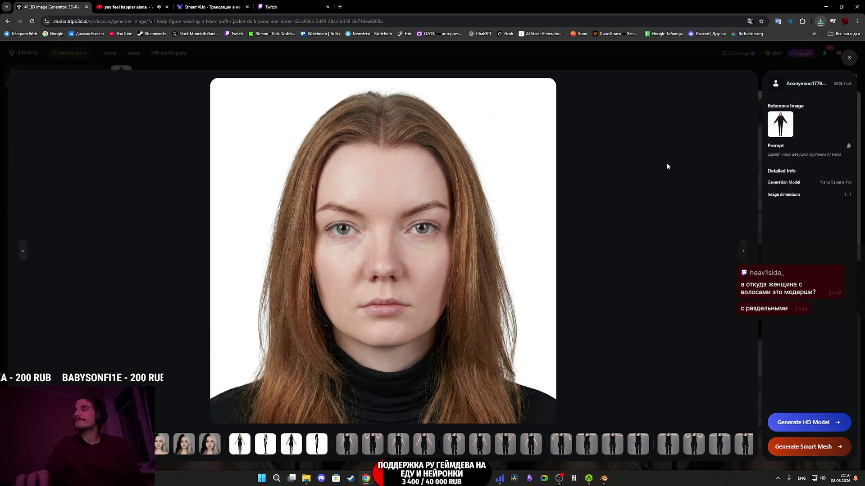
pyautogui.click(849, 58)
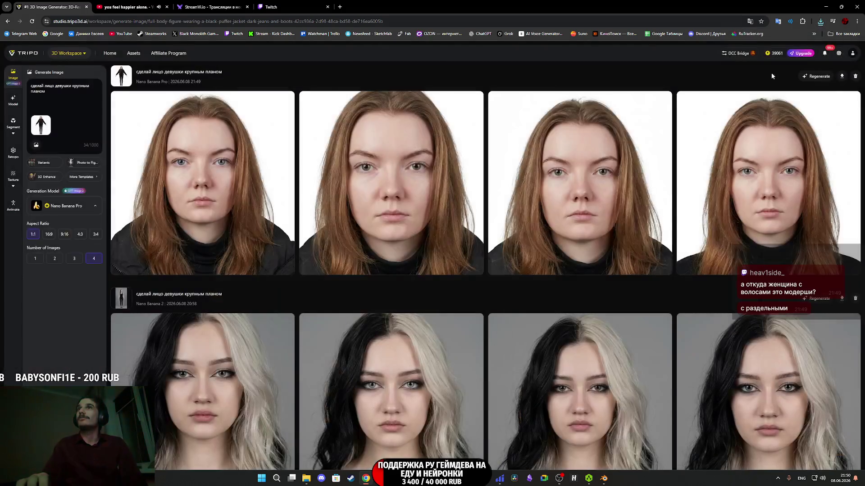
pyautogui.click(310, 5)
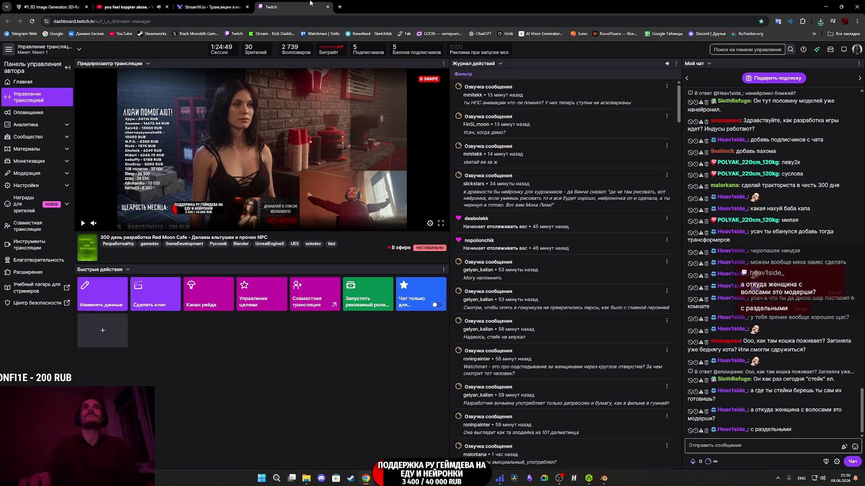
pyautogui.click(52, 7)
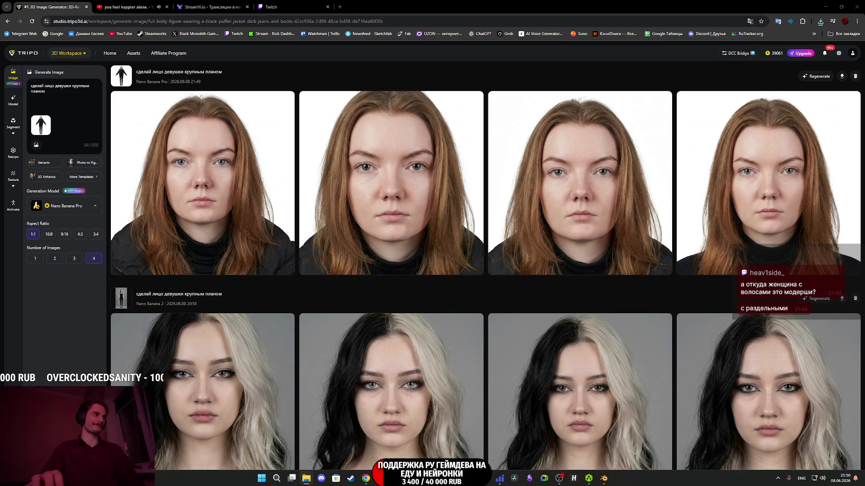
# Switch to Substance 3D Painter and close the current textured project without saving.
pyautogui.hotkey('alt', 'Tab')
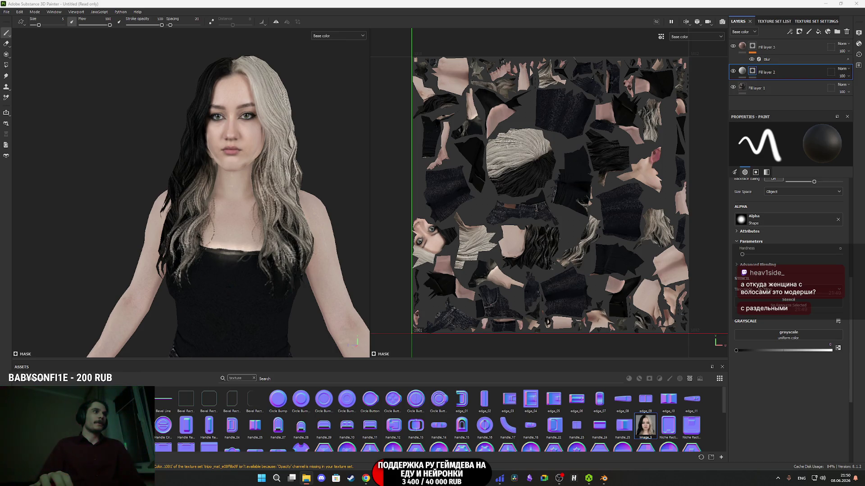
pyautogui.moveTo(156, 372)
pyautogui.mouseDown()
pyautogui.moveTo(367, 418)
pyautogui.moveTo(22, 375)
pyautogui.mouseUp()
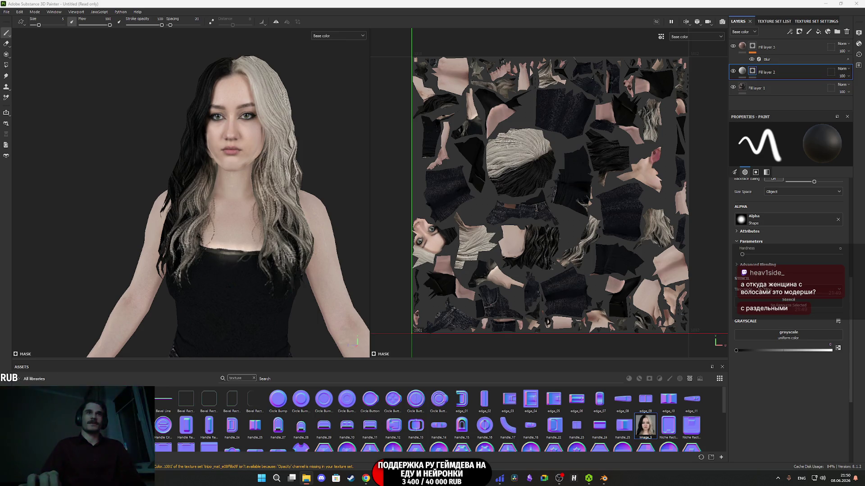
pyautogui.click(856, 3)
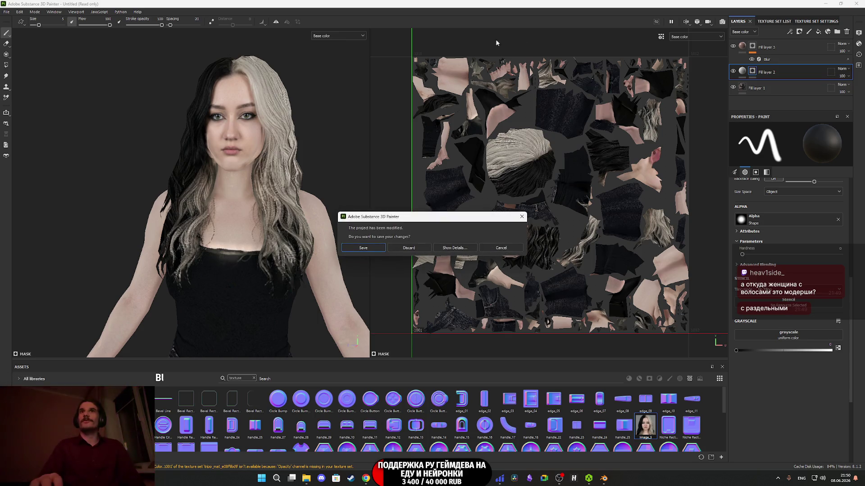
pyautogui.click(504, 246)
# Create a new project from the puffer-jacket figure FBX mesh.
pyautogui.click(6, 12)
pyautogui.click(12, 20)
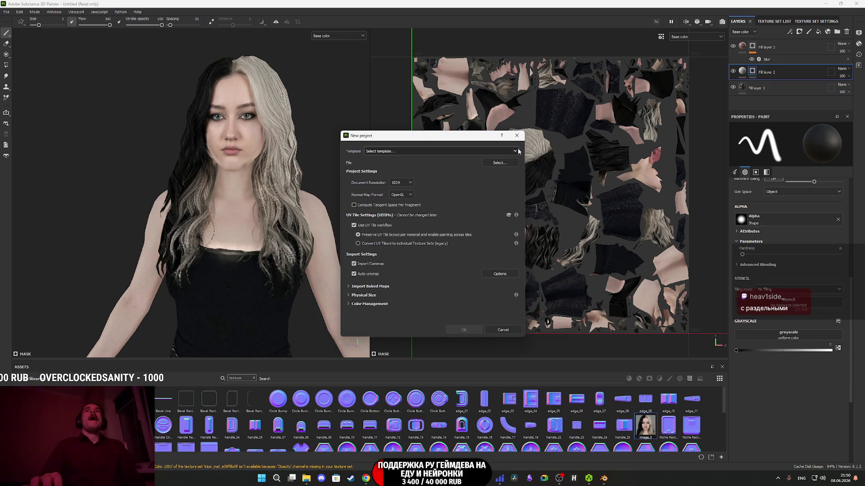
pyautogui.click(517, 136)
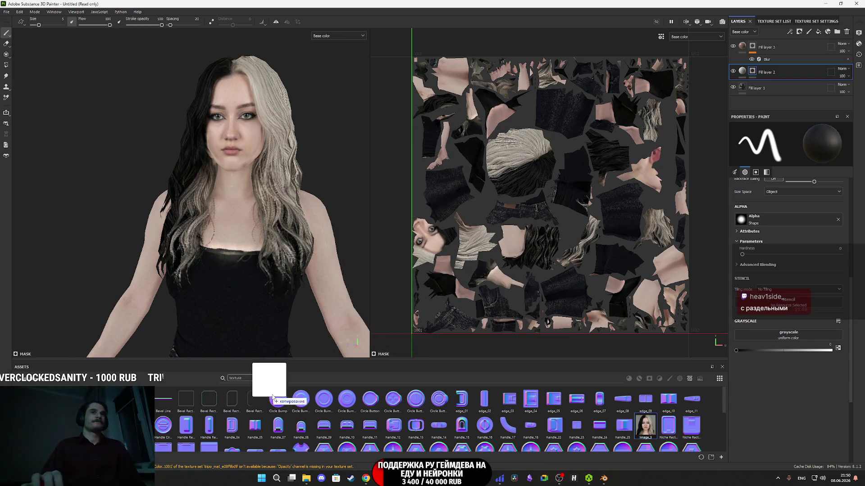
pyautogui.moveTo(266, 396); pyautogui.dragTo(306, 396)
pyautogui.click(455, 298)
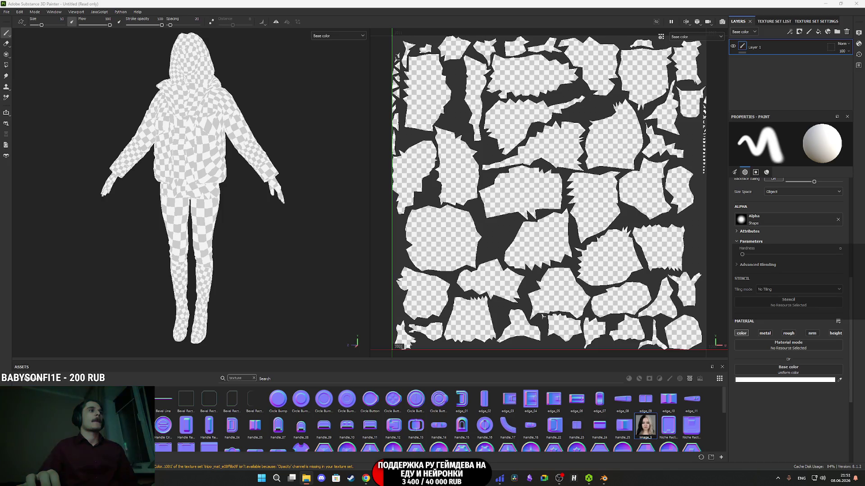
# Import the paddedjacket3dmodel_basecolor image into the project library as a texture.
pyautogui.moveTo(543, 316); pyautogui.dragTo(360, 410)
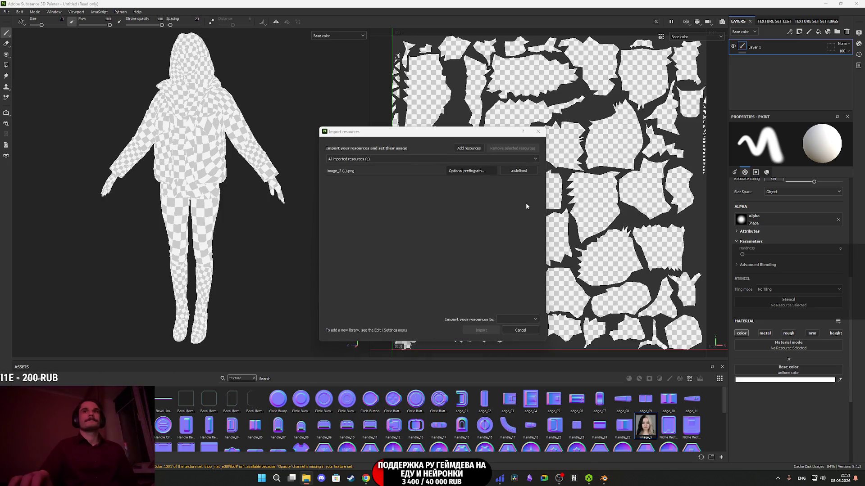
pyautogui.click(519, 330)
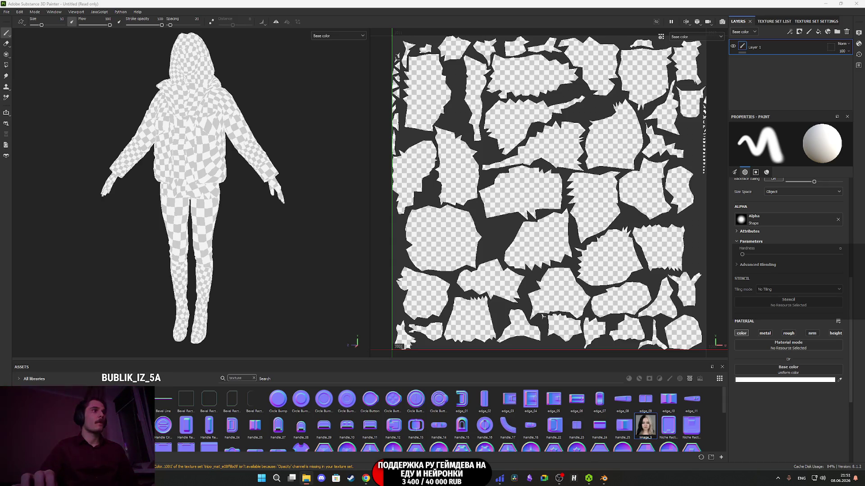
pyautogui.click(519, 170)
pyautogui.click(536, 198)
pyautogui.click(508, 321)
pyautogui.click(513, 328)
pyautogui.click(481, 331)
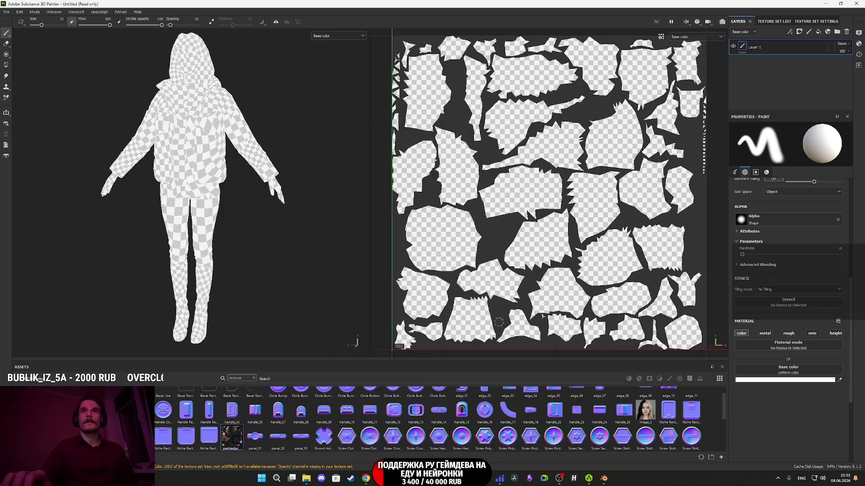
# Replace Layer 1 with a fill layer using the jacket basecolor texture as base color.
pyautogui.click(846, 31)
pyautogui.click(819, 35)
pyautogui.moveTo(232, 439)
pyautogui.mouseDown()
pyautogui.moveTo(599, 362)
pyautogui.moveTo(785, 288)
pyautogui.mouseUp()
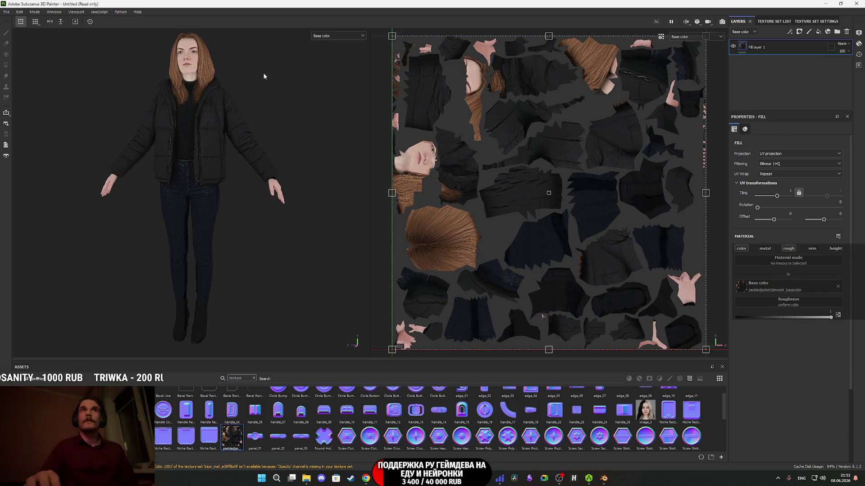
# Check the textured face from a few angles, then add a second fill layer on top.
pyautogui.scroll(5, 180, 234)
pyautogui.scroll(2, 181, 233)
pyautogui.moveTo(180, 233)
pyautogui.mouseDown()
pyautogui.moveTo(232, 264)
pyautogui.moveTo(241, 245)
pyautogui.mouseUp()
pyautogui.scroll(4, 227, 272)
pyautogui.scroll(-1, 227, 271)
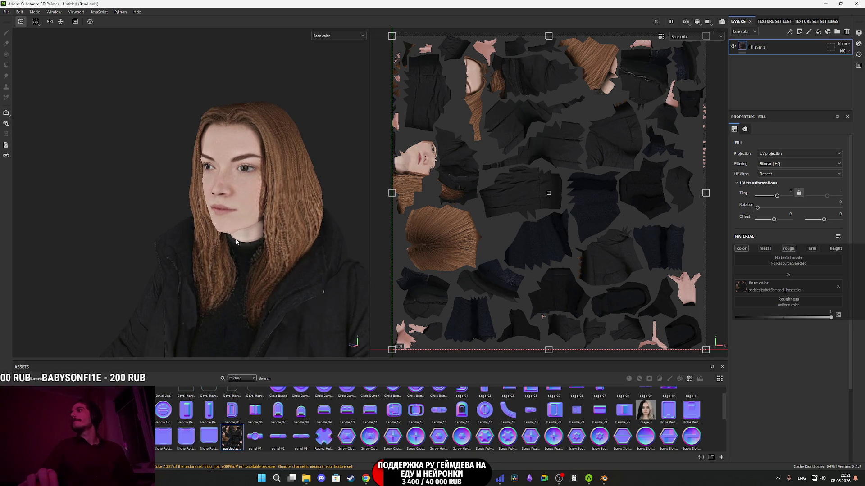
pyautogui.scroll(2, 235, 240)
pyautogui.moveTo(255, 205); pyautogui.dragTo(284, 207)
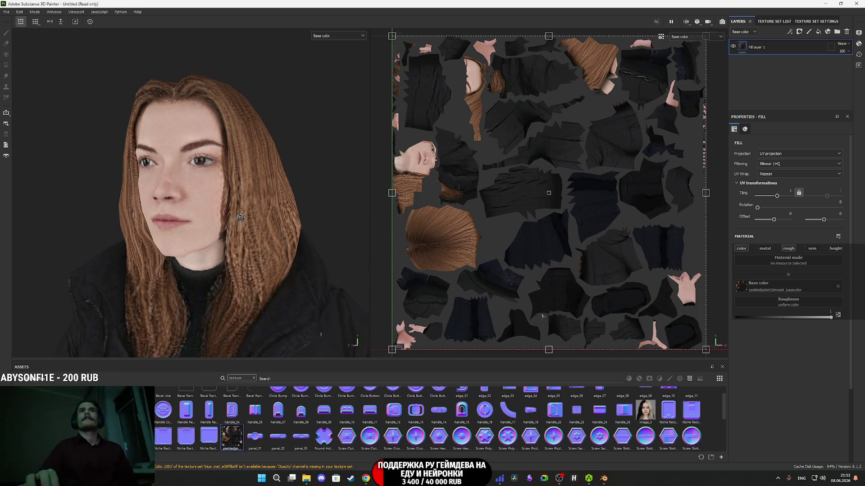
pyautogui.click(817, 32)
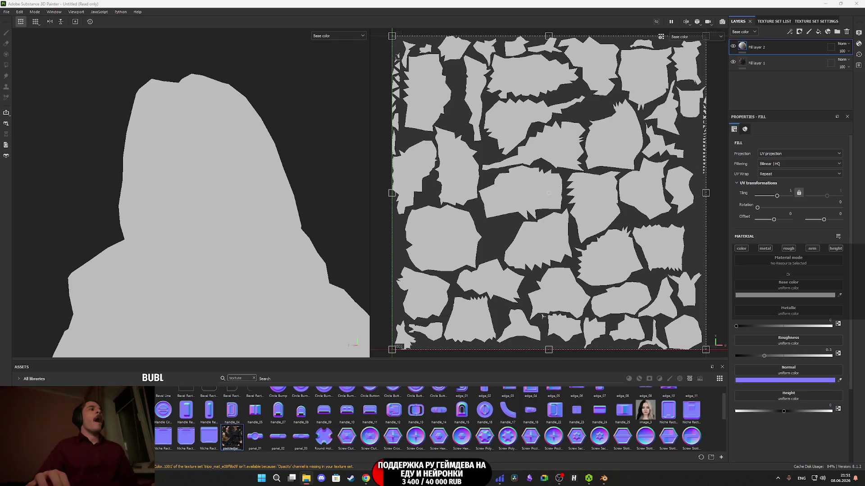
# Import image_3 (1).png into the assets as a texture.
pyautogui.moveTo(542, 317); pyautogui.dragTo(412, 419)
pyautogui.click(517, 171)
pyautogui.click(537, 196)
pyautogui.click(517, 320)
pyautogui.click(513, 333)
pyautogui.click(484, 330)
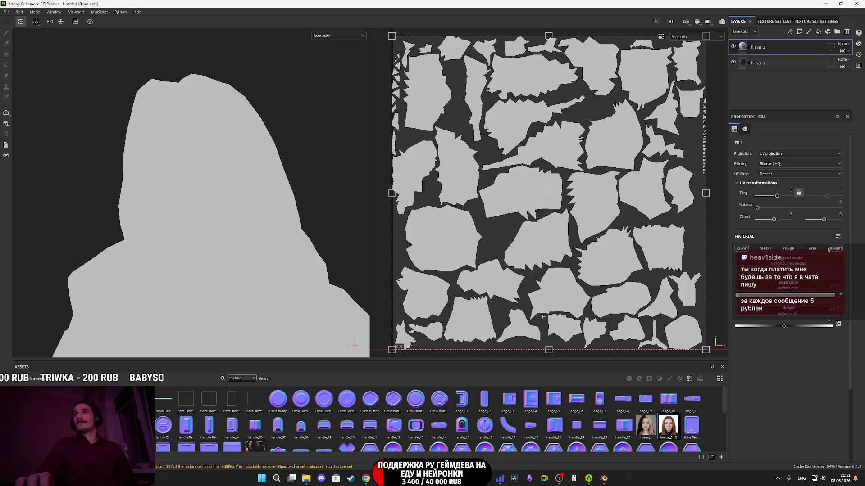
# Use the portrait as Fill layer 2's base color with Warp projection.
pyautogui.moveTo(671, 427); pyautogui.dragTo(785, 288)
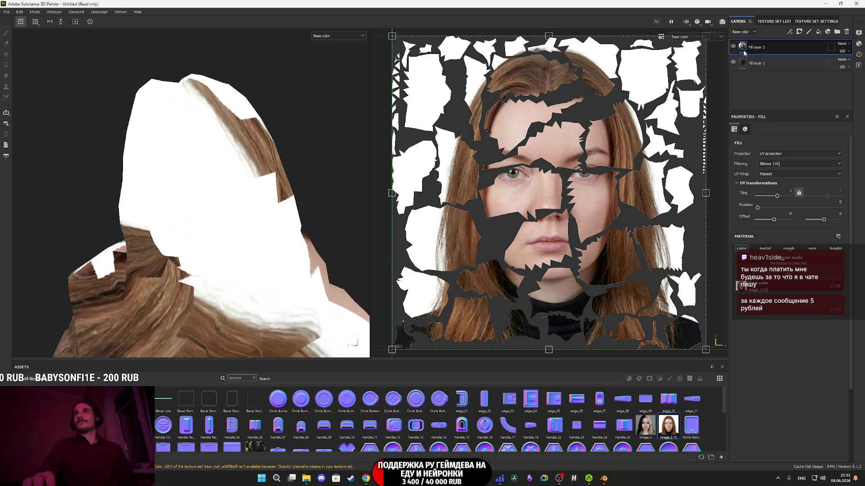
pyautogui.click(771, 154)
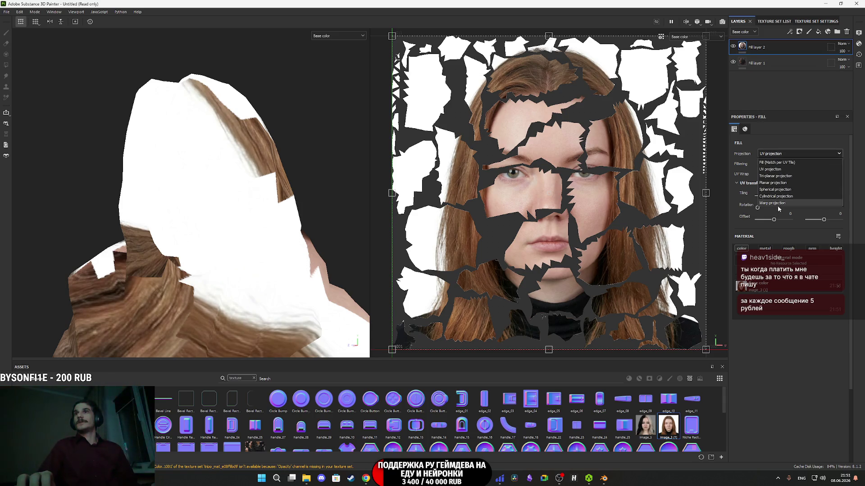
pyautogui.click(779, 204)
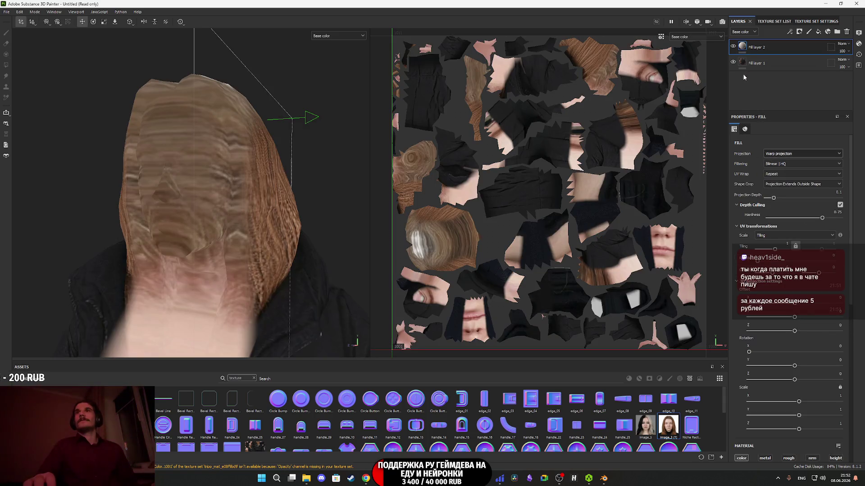
# Rotate the photo projection to 90 on its Y axis.
pyautogui.scroll(-10, 261, 310)
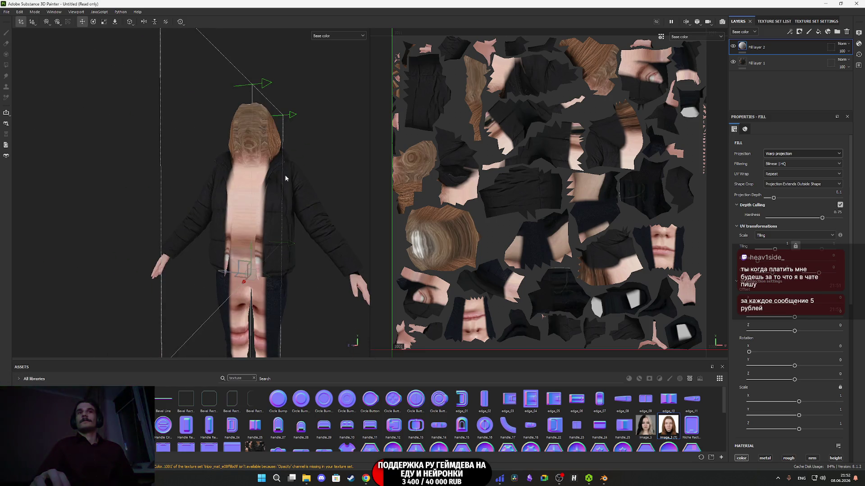
pyautogui.press('e')
pyautogui.moveTo(282, 275)
pyautogui.mouseDown()
pyautogui.moveTo(360, 255)
pyautogui.moveTo(310, 266)
pyautogui.mouseUp()
pyautogui.click(833, 360)
pyautogui.write('90')
pyautogui.press('Return')
# Move the photo projection up and position it over the face.
pyautogui.press('w')
pyautogui.moveTo(335, 223)
pyautogui.mouseDown()
pyautogui.moveTo(328, 222)
pyautogui.moveTo(379, 215)
pyautogui.moveTo(296, 255)
pyautogui.moveTo(301, 290)
pyautogui.mouseUp()
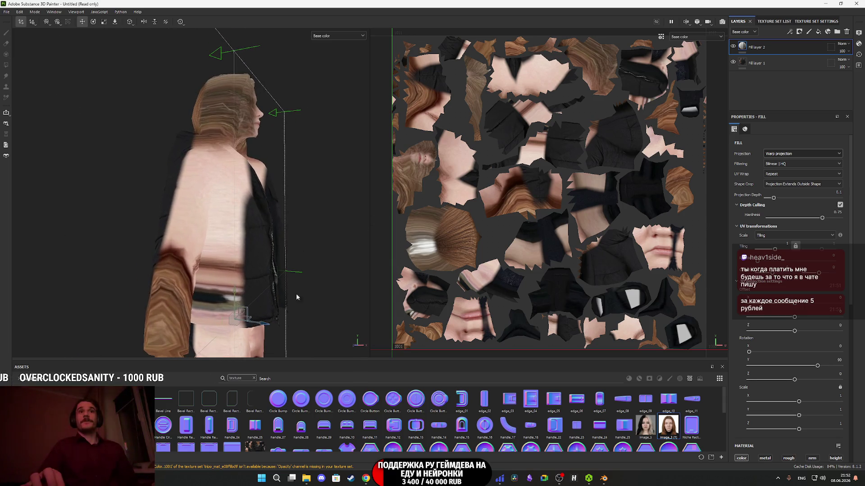
pyautogui.moveTo(248, 315); pyautogui.dragTo(285, 96)
pyautogui.scroll(5, 270, 200)
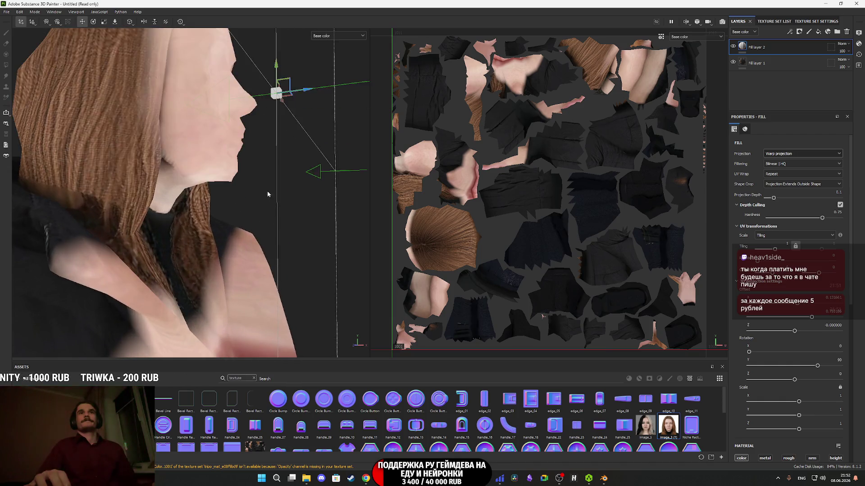
pyautogui.scroll(-3, 271, 199)
pyautogui.moveTo(331, 263); pyautogui.dragTo(346, 267)
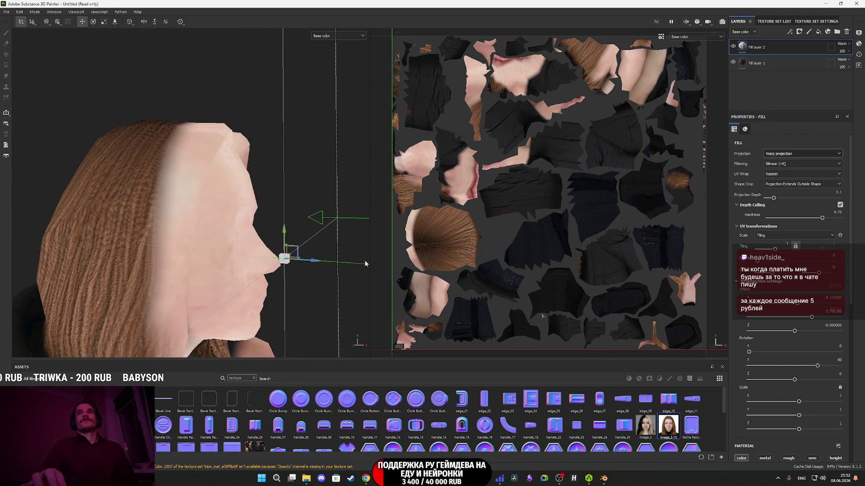
# Lower depth culling hardness to 0.32 and set projection depth to 0.31.
pyautogui.moveTo(822, 218); pyautogui.dragTo(791, 219)
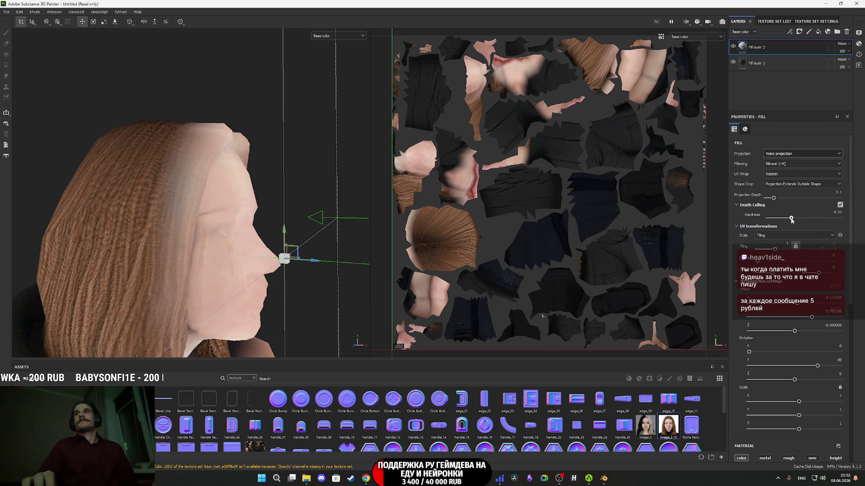
pyautogui.click(790, 199)
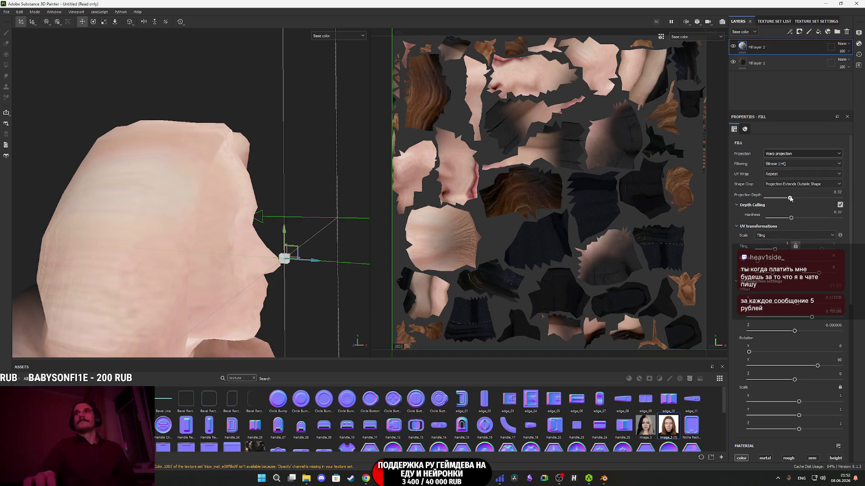
pyautogui.moveTo(790, 199); pyautogui.dragTo(789, 198)
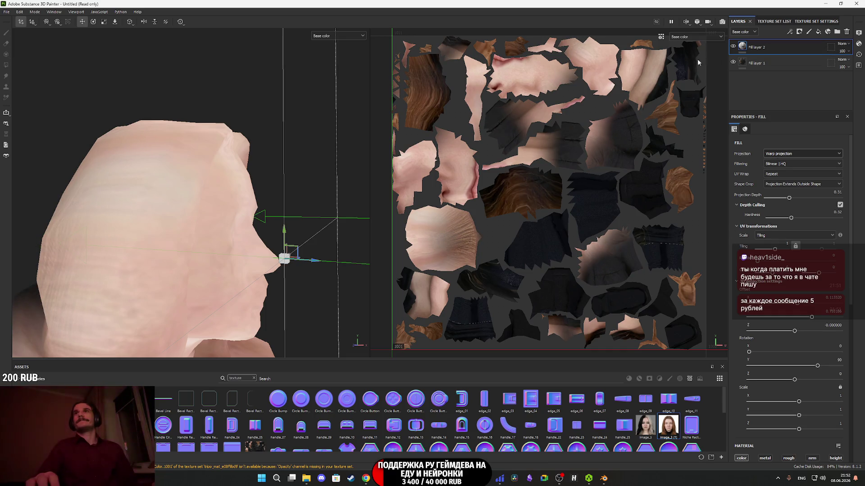
pyautogui.click(104, 21)
pyautogui.moveTo(301, 237)
pyautogui.mouseDown()
pyautogui.moveTo(218, 264)
pyautogui.moveTo(280, 234)
pyautogui.moveTo(317, 250)
pyautogui.moveTo(296, 213)
pyautogui.moveTo(270, 216)
pyautogui.moveTo(166, 316)
pyautogui.moveTo(212, 288)
pyautogui.moveTo(255, 243)
pyautogui.moveTo(318, 255)
pyautogui.moveTo(200, 311)
pyautogui.moveTo(169, 312)
pyautogui.mouseUp()
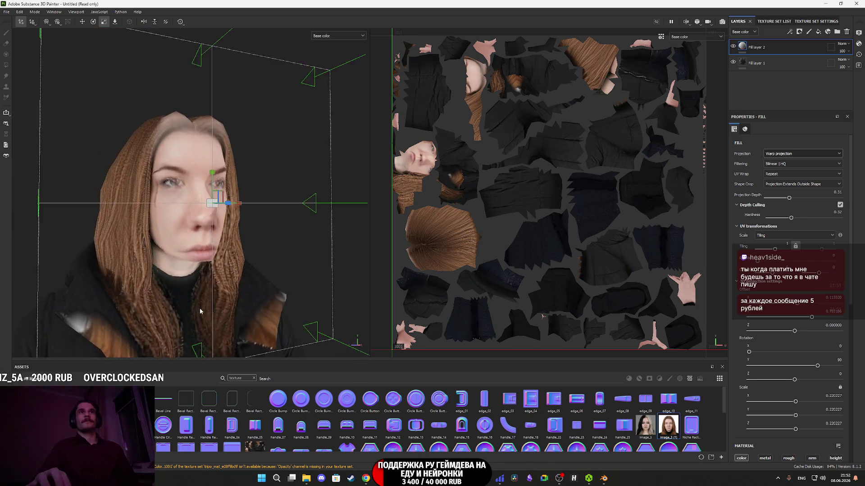
pyautogui.scroll(3, 200, 311)
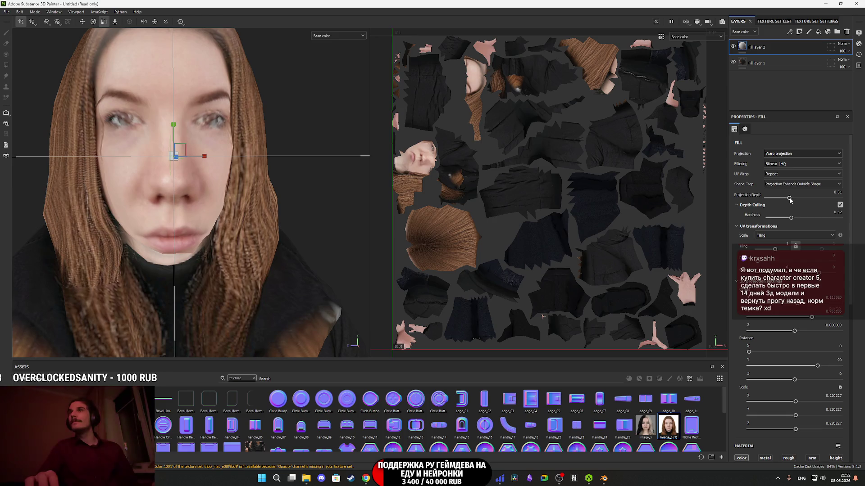
# Raise the portrait fill's projection depth from 0.31 to 0.74, checking front and side views.
pyautogui.moveTo(788, 198); pyautogui.dragTo(810, 199)
pyautogui.moveTo(270, 215)
pyautogui.mouseDown()
pyautogui.moveTo(292, 216)
pyautogui.moveTo(324, 256)
pyautogui.mouseUp()
pyautogui.moveTo(810, 198); pyautogui.dragTo(821, 198)
pyautogui.moveTo(270, 225); pyautogui.dragTo(234, 239)
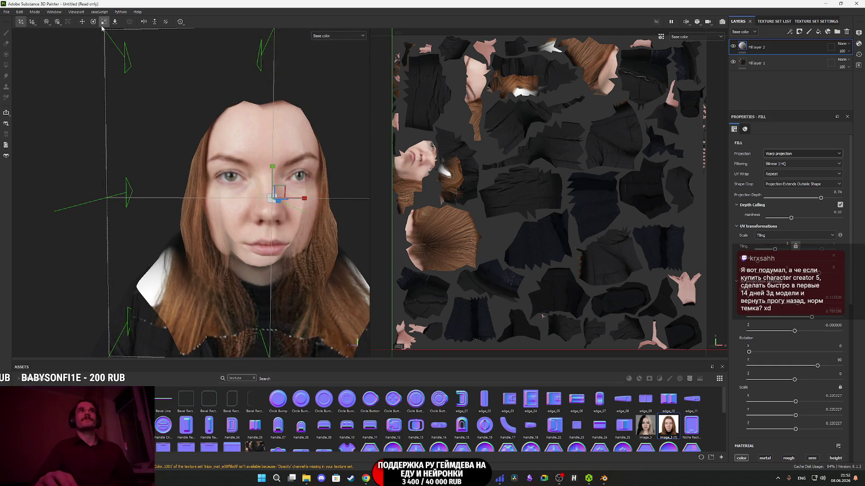
pyautogui.moveTo(110, 31)
pyautogui.mouseDown()
pyautogui.moveTo(107, 219)
pyautogui.moveTo(195, 227)
pyautogui.mouseUp()
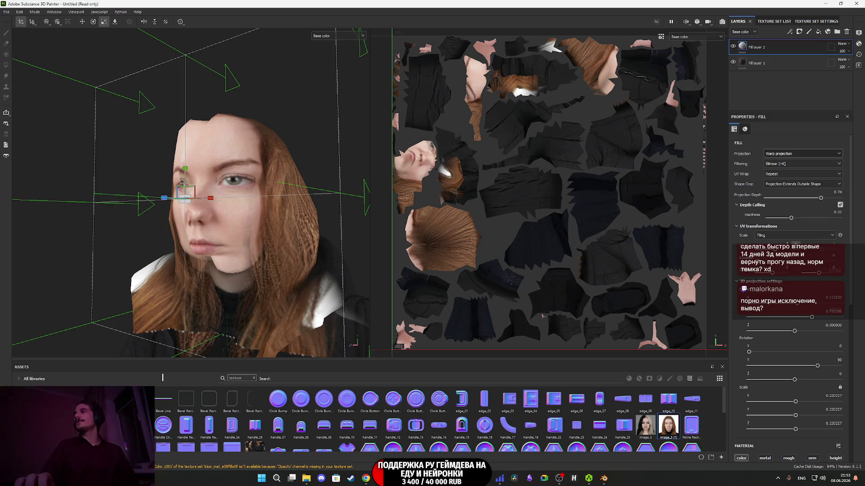
# Toggle Fill layer 2 on and off to compare the projected face with the base texture.
pyautogui.moveTo(233, 231)
pyautogui.mouseDown()
pyautogui.moveTo(209, 266)
pyautogui.moveTo(174, 256)
pyautogui.moveTo(150, 222)
pyautogui.moveTo(260, 239)
pyautogui.moveTo(247, 240)
pyautogui.mouseUp()
pyautogui.moveTo(165, 268)
pyautogui.mouseDown()
pyautogui.moveTo(204, 259)
pyautogui.moveTo(162, 266)
pyautogui.moveTo(169, 261)
pyautogui.moveTo(195, 257)
pyautogui.moveTo(142, 277)
pyautogui.moveTo(176, 269)
pyautogui.mouseUp()
pyautogui.click(733, 47)
pyautogui.click(733, 47)
pyautogui.click(733, 47)
pyautogui.click(733, 47)
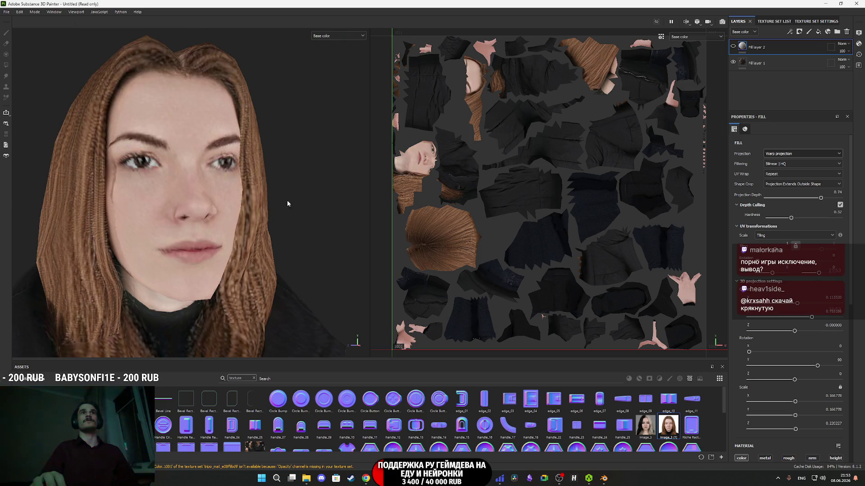
pyautogui.click(733, 47)
# Move the face projection upward and reduce projection depth to about 0.6.
pyautogui.press('w')
pyautogui.moveTo(116, 176)
pyautogui.mouseDown()
pyautogui.moveTo(119, 159)
pyautogui.moveTo(193, 240)
pyautogui.moveTo(207, 241)
pyautogui.moveTo(135, 240)
pyautogui.moveTo(235, 242)
pyautogui.moveTo(232, 225)
pyautogui.moveTo(243, 232)
pyautogui.moveTo(194, 199)
pyautogui.moveTo(124, 220)
pyautogui.moveTo(129, 232)
pyautogui.moveTo(344, 245)
pyautogui.mouseUp()
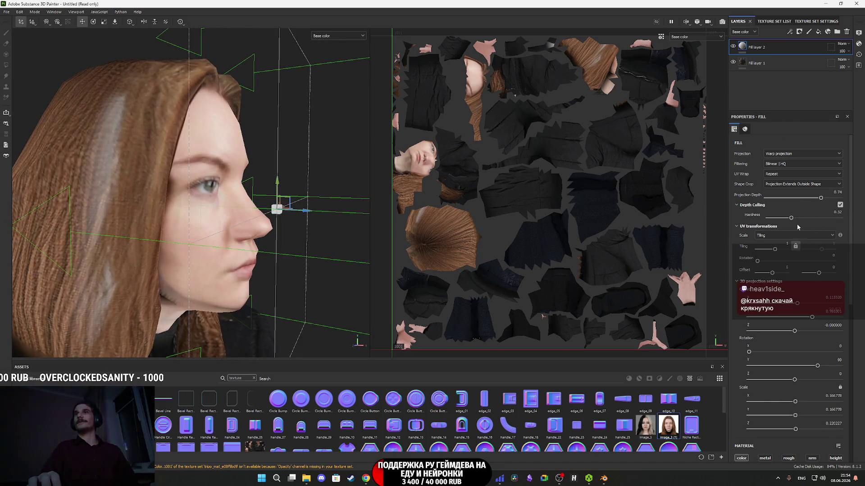
pyautogui.moveTo(822, 201)
pyautogui.mouseDown()
pyautogui.moveTo(808, 200)
pyautogui.moveTo(812, 211)
pyautogui.moveTo(800, 219)
pyautogui.moveTo(807, 218)
pyautogui.mouseUp()
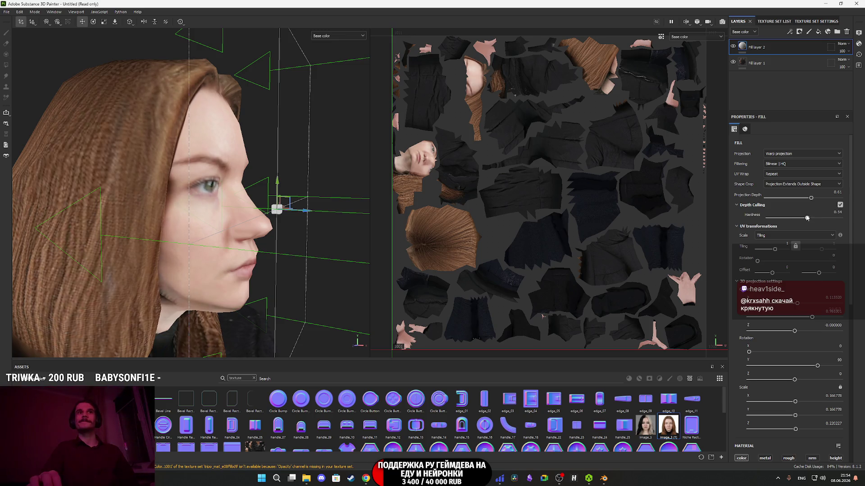
pyautogui.moveTo(234, 228)
pyautogui.mouseDown()
pyautogui.moveTo(83, 232)
pyautogui.moveTo(249, 240)
pyautogui.moveTo(185, 244)
pyautogui.mouseUp()
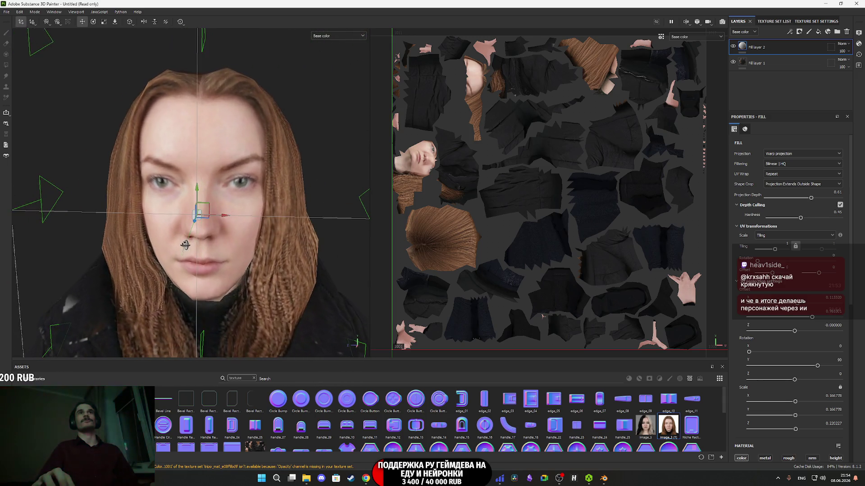
# Repeatedly toggle Fill layer 2 to compare the photo face against the base texture.
pyautogui.click(732, 46)
pyautogui.click(732, 46)
pyautogui.click(733, 46)
pyautogui.click(733, 46)
pyautogui.click(732, 46)
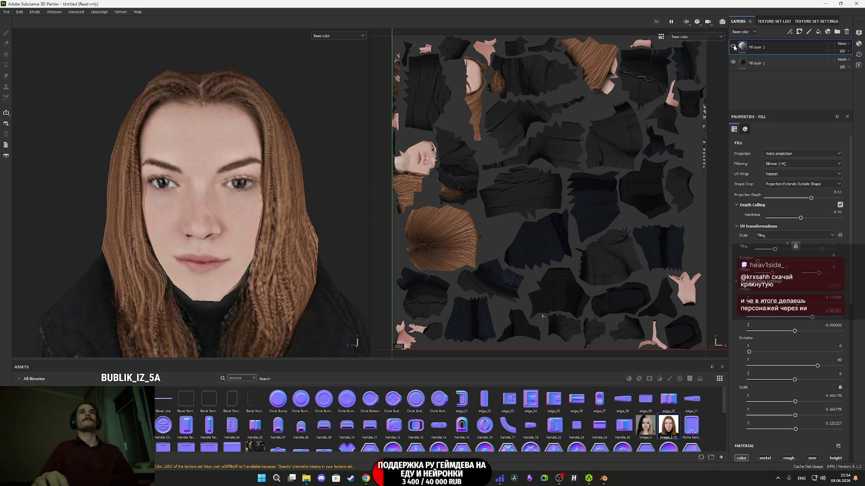
pyautogui.click(732, 46)
pyautogui.click(733, 46)
pyautogui.click(733, 46)
pyautogui.click(733, 46)
pyautogui.click(733, 46)
pyautogui.click(732, 46)
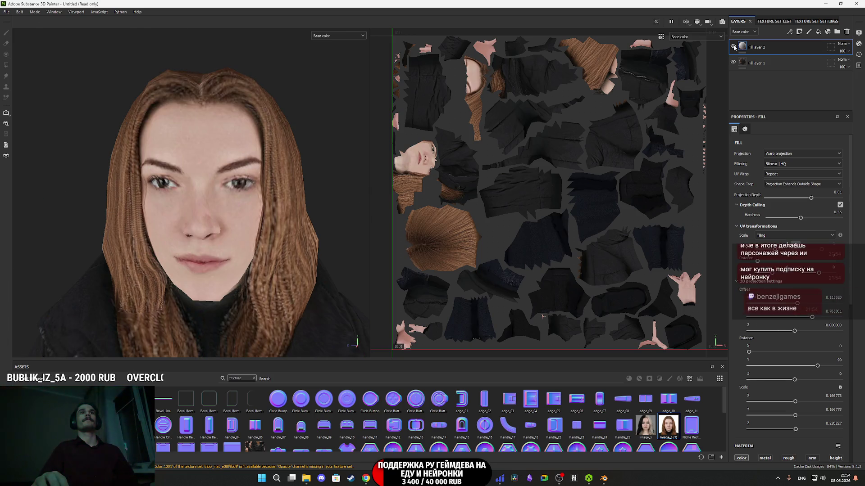
pyautogui.click(733, 46)
# Orbit around the head to review the projected face from several angles.
pyautogui.scroll(-2, 254, 225)
pyautogui.moveTo(255, 225)
pyautogui.mouseDown()
pyautogui.moveTo(279, 221)
pyautogui.moveTo(242, 217)
pyautogui.moveTo(234, 207)
pyautogui.mouseUp()
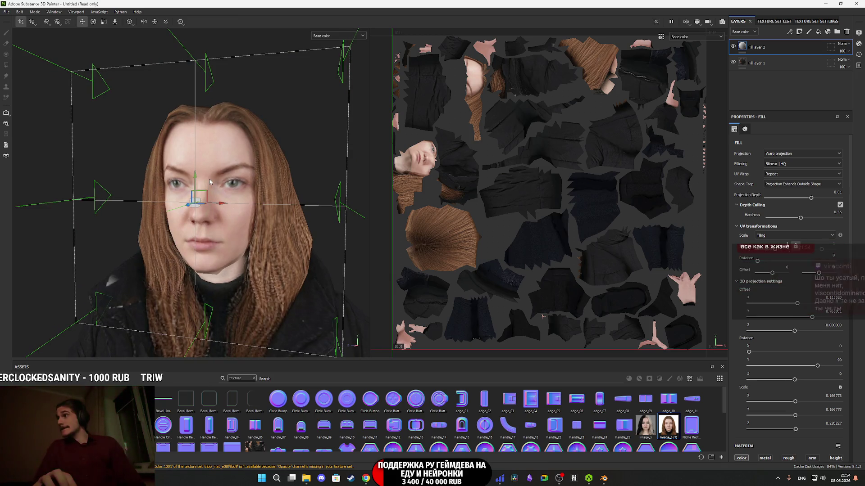
pyautogui.scroll(1, 210, 179)
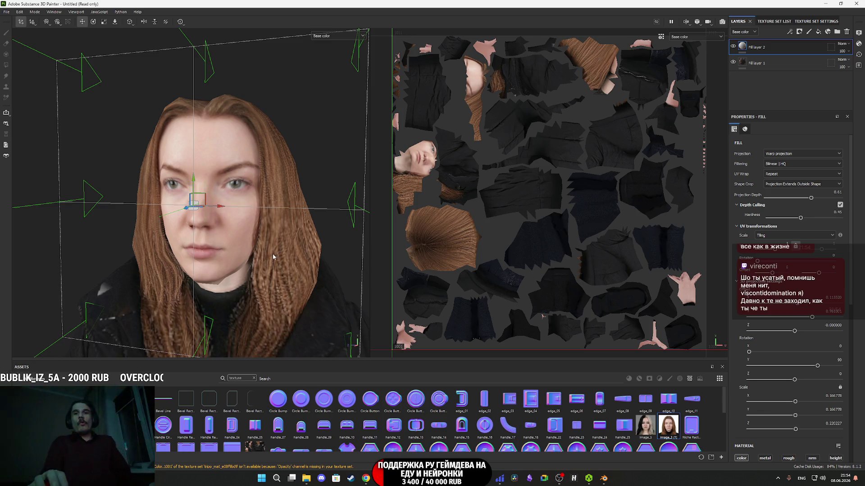
pyautogui.moveTo(271, 255)
pyautogui.mouseDown()
pyautogui.moveTo(340, 279)
pyautogui.moveTo(356, 270)
pyautogui.moveTo(316, 246)
pyautogui.moveTo(348, 245)
pyautogui.moveTo(266, 236)
pyautogui.moveTo(261, 252)
pyautogui.moveTo(270, 256)
pyautogui.moveTo(236, 260)
pyautogui.moveTo(277, 234)
pyautogui.moveTo(270, 257)
pyautogui.moveTo(306, 249)
pyautogui.moveTo(365, 267)
pyautogui.mouseUp()
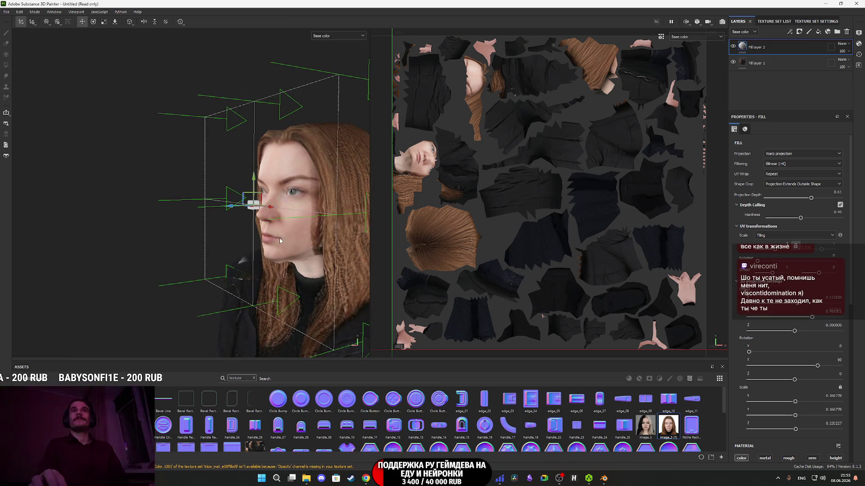
pyautogui.scroll(5, 290, 236)
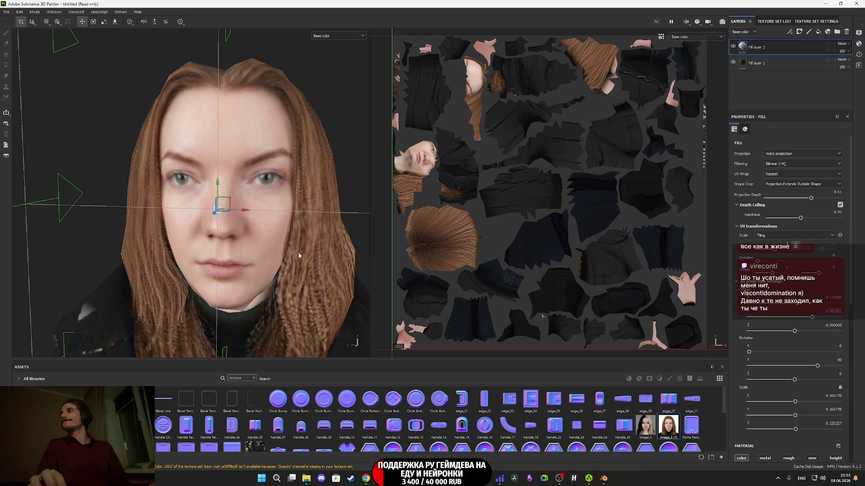
pyautogui.moveTo(288, 249); pyautogui.dragTo(190, 192)
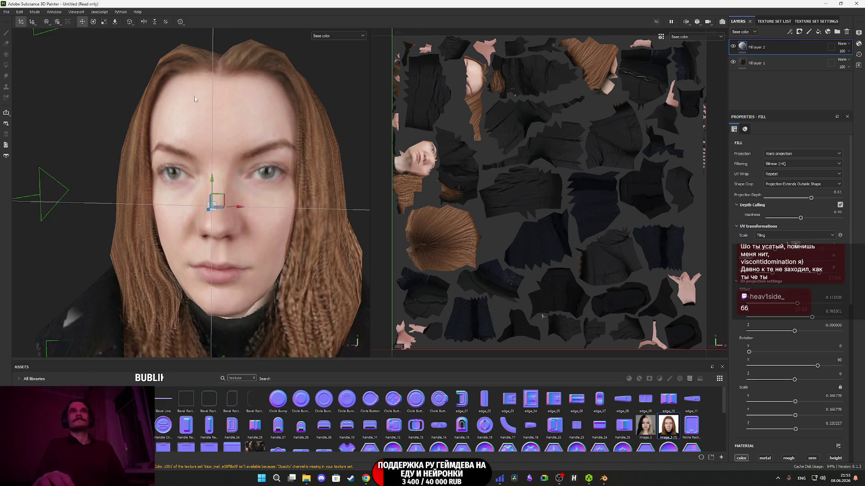
pyautogui.moveTo(238, 168)
pyautogui.mouseDown()
pyautogui.moveTo(262, 194)
pyautogui.moveTo(232, 212)
pyautogui.moveTo(176, 146)
pyautogui.moveTo(41, 195)
pyautogui.moveTo(126, 195)
pyautogui.moveTo(171, 176)
pyautogui.moveTo(229, 201)
pyautogui.mouseUp()
# Add a black mask to Fill layer 2 and paint the eye area into it.
pyautogui.rightClick(743, 47)
pyautogui.click(772, 60)
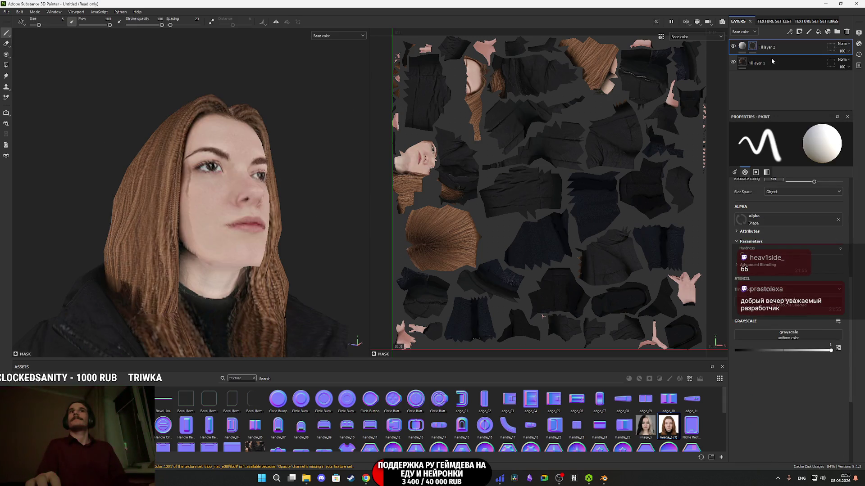
pyautogui.scroll(5, 252, 181)
pyautogui.moveTo(203, 180); pyautogui.dragTo(182, 151)
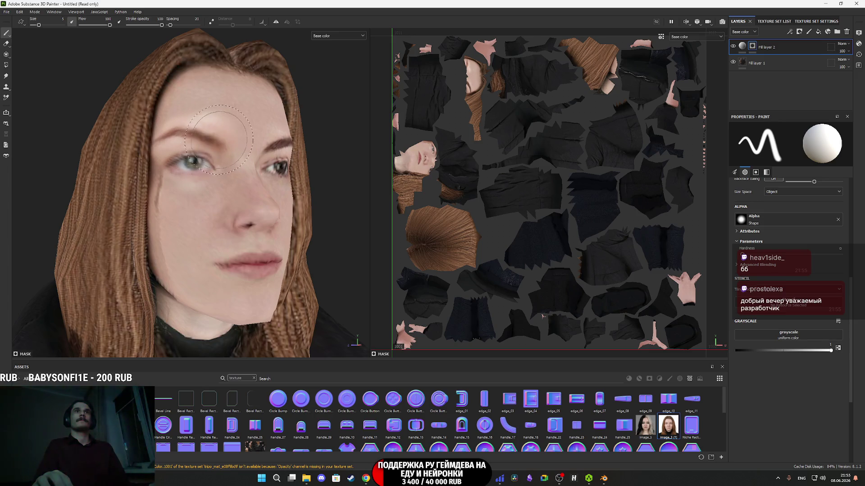
# Orbit around the face to inspect it from frontal, profile and three-quarter views.
pyautogui.moveTo(179, 128); pyautogui.dragTo(258, 151)
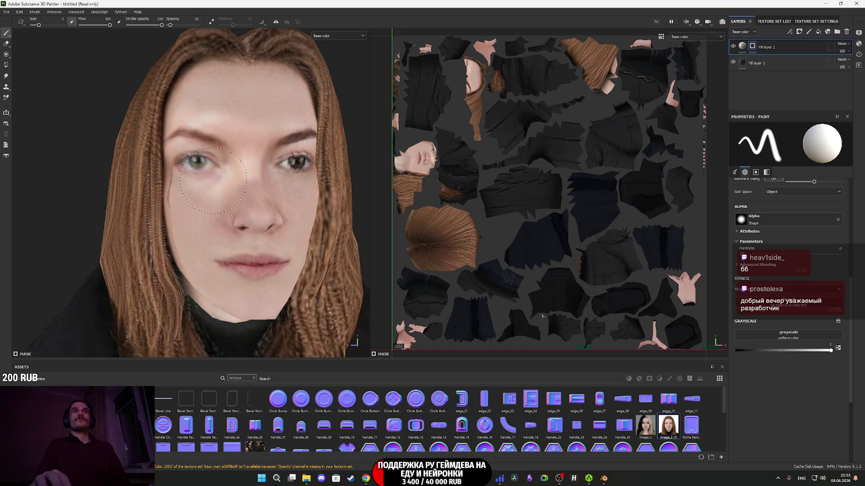
pyautogui.moveTo(243, 198); pyautogui.dragTo(223, 193)
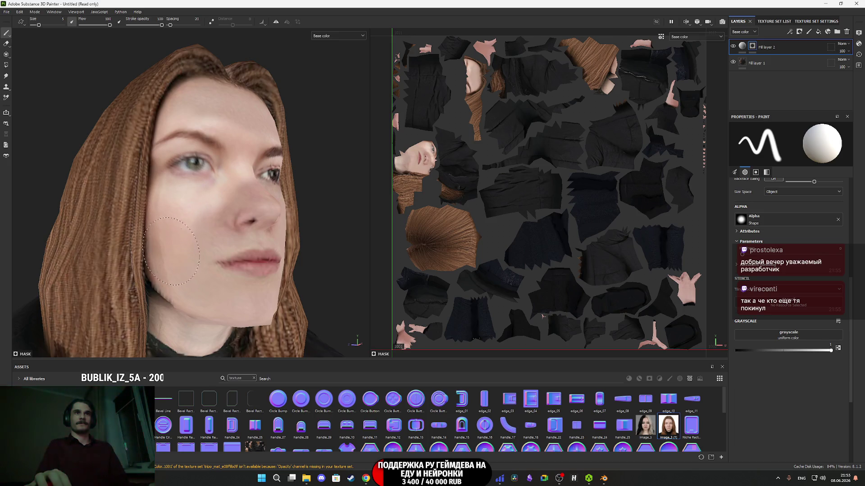
pyautogui.moveTo(180, 291)
pyautogui.mouseDown()
pyautogui.moveTo(239, 252)
pyautogui.moveTo(213, 253)
pyautogui.mouseUp()
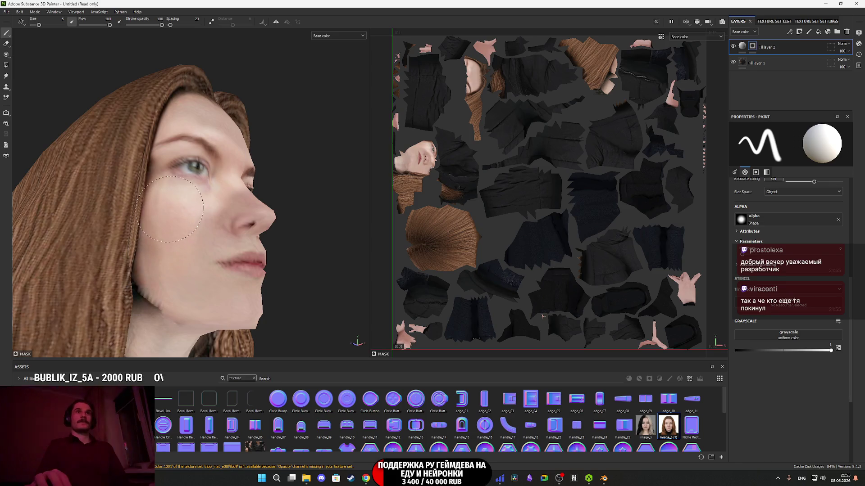
pyautogui.moveTo(169, 208)
pyautogui.mouseDown()
pyautogui.moveTo(194, 230)
pyautogui.moveTo(173, 226)
pyautogui.moveTo(216, 229)
pyautogui.moveTo(225, 219)
pyautogui.moveTo(244, 238)
pyautogui.moveTo(196, 252)
pyautogui.mouseUp()
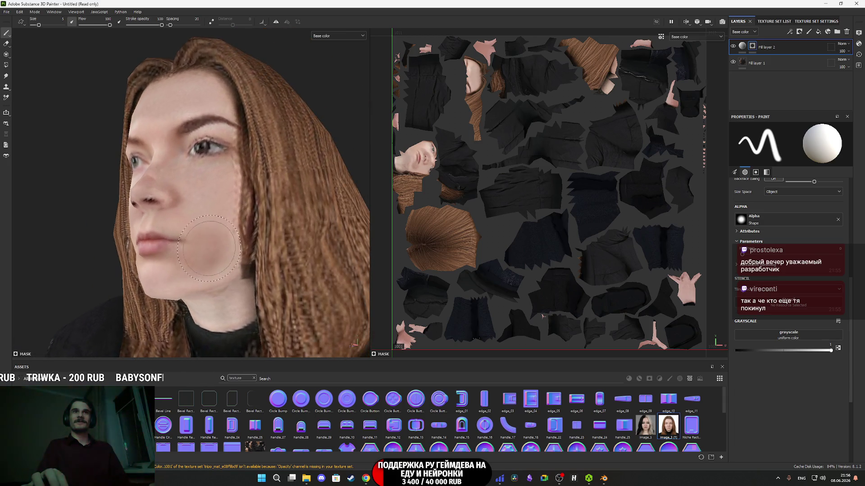
pyautogui.moveTo(214, 210); pyautogui.dragTo(217, 208)
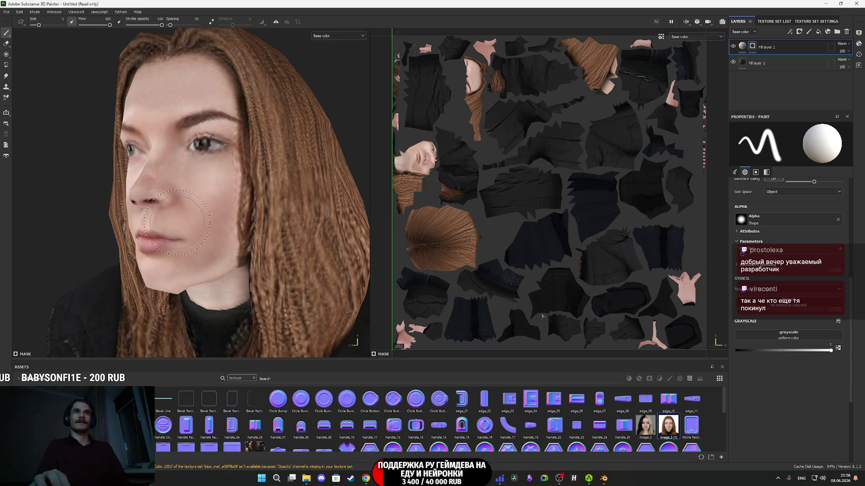
pyautogui.moveTo(163, 220)
pyautogui.mouseDown()
pyautogui.moveTo(198, 198)
pyautogui.moveTo(97, 203)
pyautogui.mouseUp()
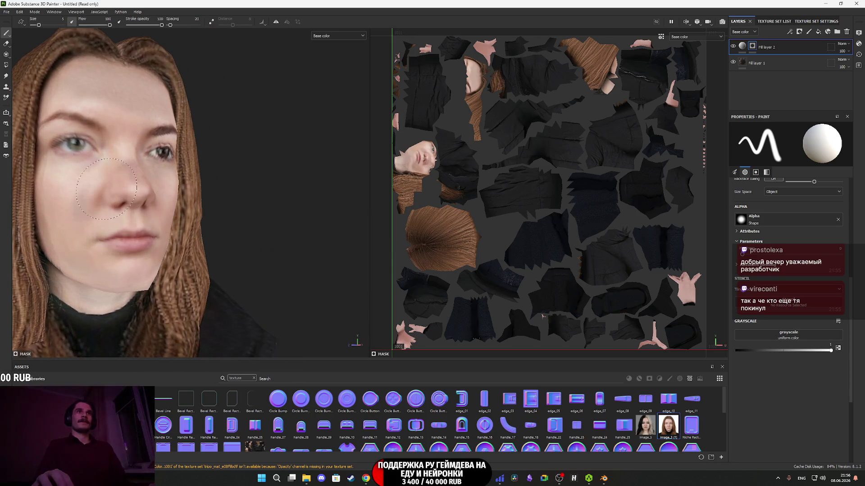
pyautogui.scroll(3, 135, 234)
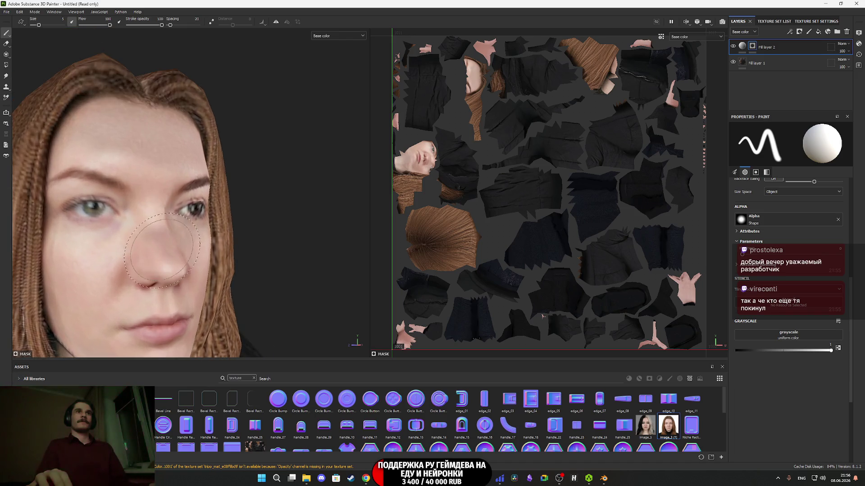
pyautogui.moveTo(165, 261); pyautogui.dragTo(139, 267)
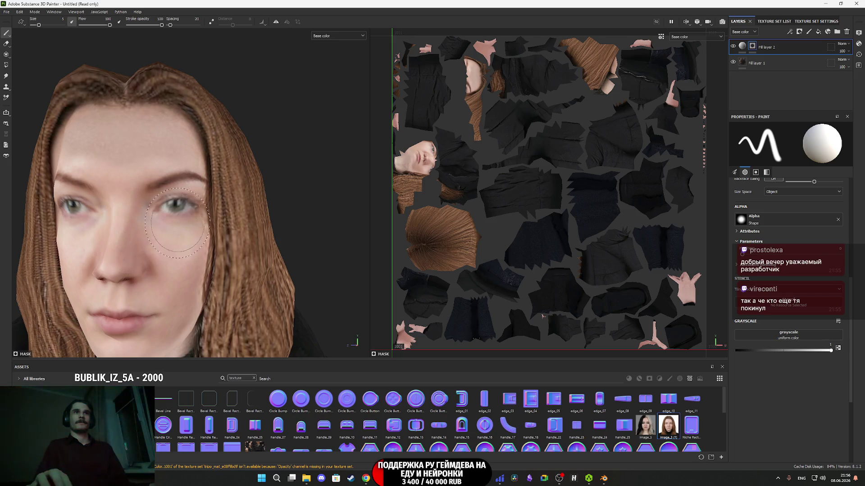
pyautogui.moveTo(177, 222); pyautogui.dragTo(153, 216)
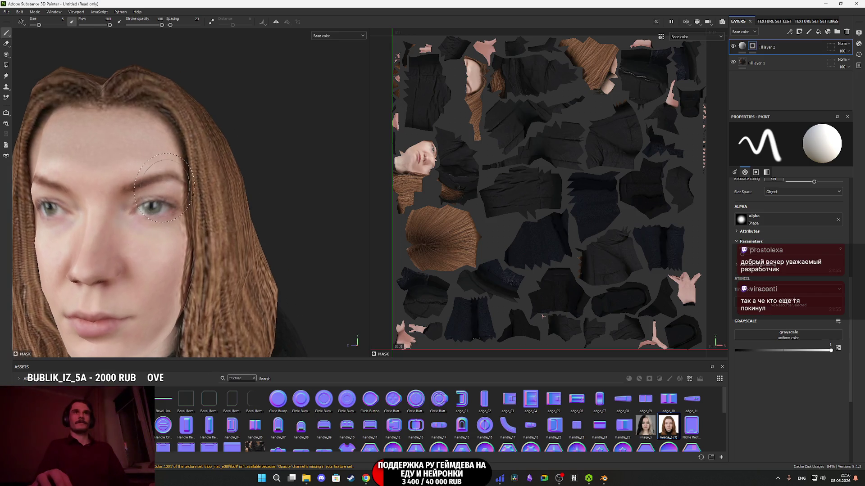
pyautogui.moveTo(126, 191); pyautogui.dragTo(153, 194)
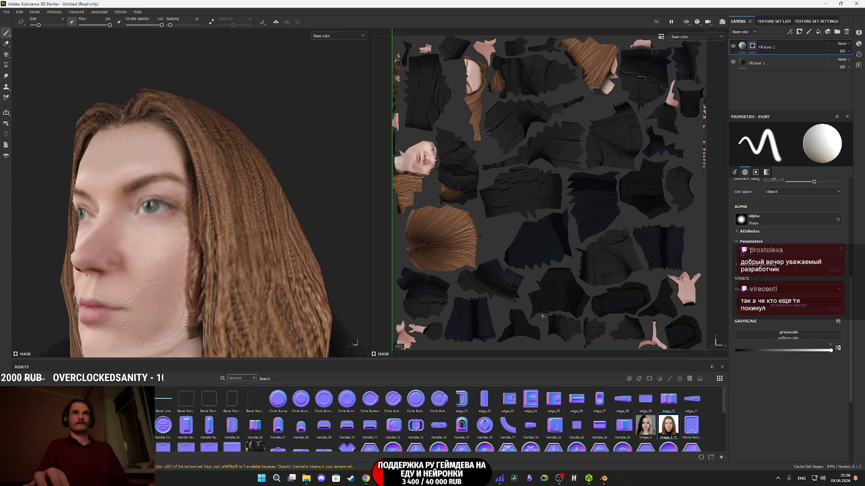
pyautogui.moveTo(165, 282)
pyautogui.mouseDown()
pyautogui.moveTo(179, 226)
pyautogui.moveTo(217, 279)
pyautogui.mouseUp()
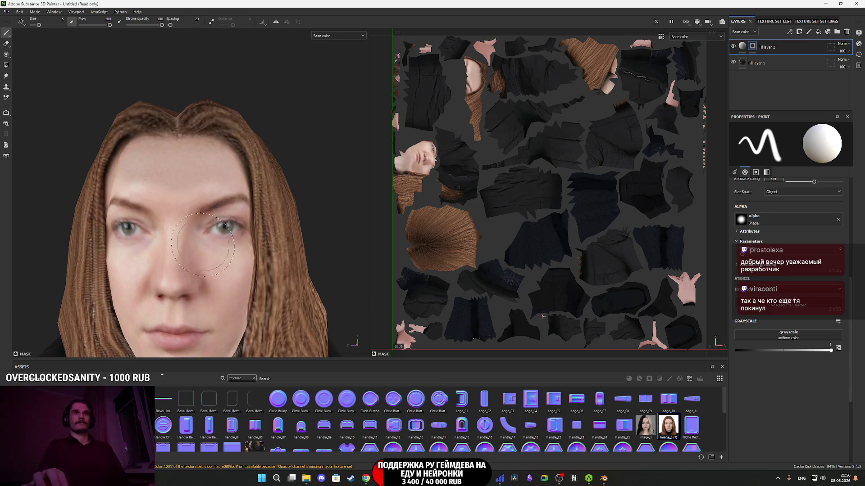
# Set the brush size to 10.
pyautogui.click(58, 18)
pyautogui.write('10')
pyautogui.press('Return')
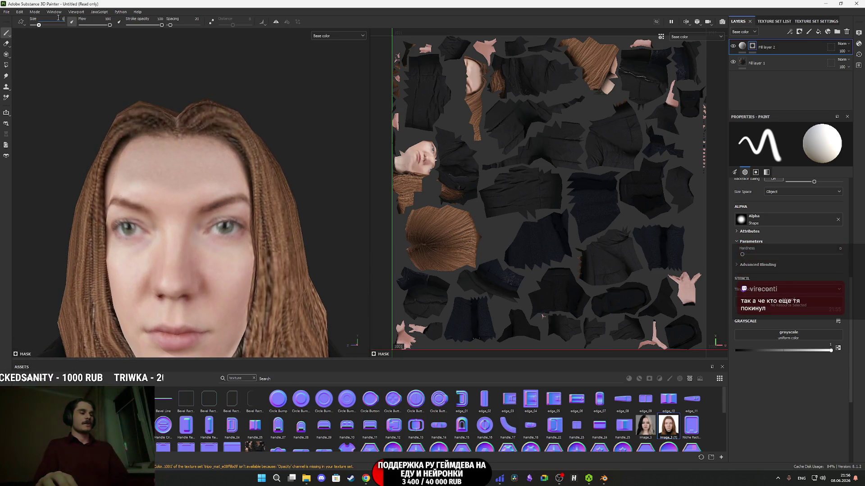
pyautogui.moveTo(165, 214)
pyautogui.mouseDown()
pyautogui.moveTo(148, 198)
pyautogui.moveTo(189, 197)
pyautogui.mouseUp()
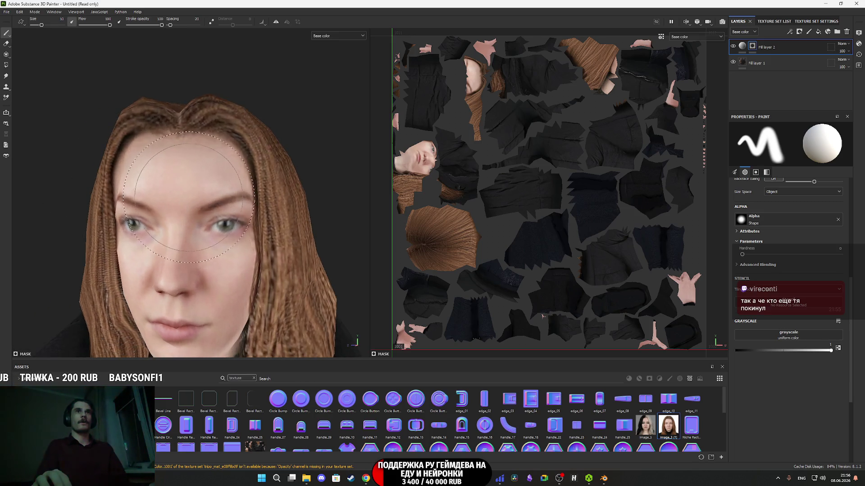
pyautogui.moveTo(183, 233)
pyautogui.mouseDown()
pyautogui.moveTo(220, 209)
pyautogui.moveTo(170, 214)
pyautogui.moveTo(107, 197)
pyautogui.moveTo(130, 194)
pyautogui.moveTo(135, 216)
pyautogui.moveTo(43, 208)
pyautogui.mouseUp()
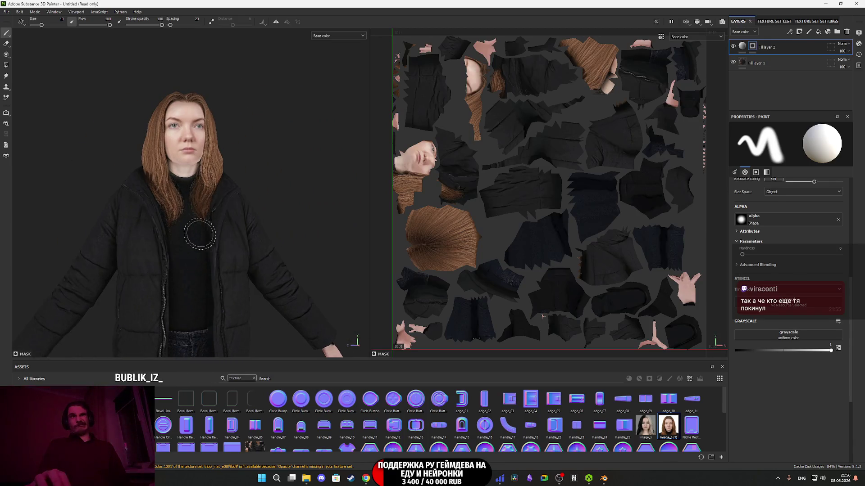
pyautogui.moveTo(182, 260)
pyautogui.mouseDown()
pyautogui.moveTo(111, 161)
pyautogui.moveTo(275, 189)
pyautogui.moveTo(261, 162)
pyautogui.moveTo(235, 147)
pyautogui.moveTo(228, 158)
pyautogui.moveTo(252, 194)
pyautogui.moveTo(297, 238)
pyautogui.moveTo(270, 243)
pyautogui.mouseUp()
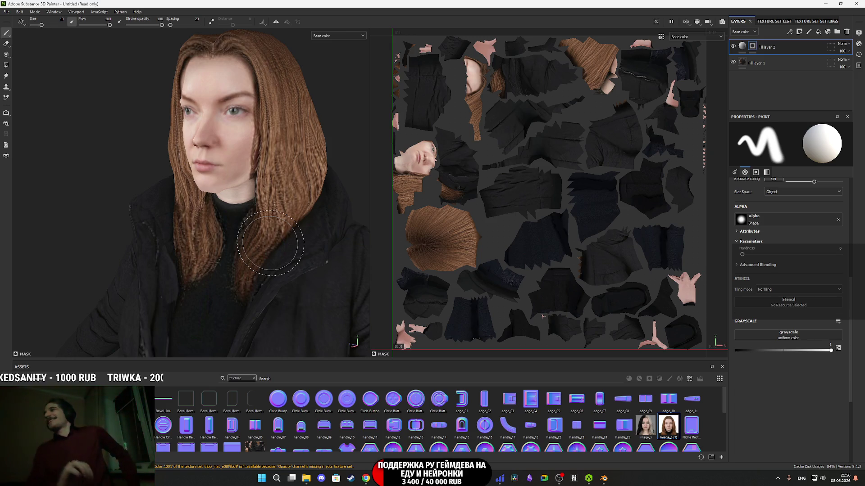
pyautogui.moveTo(270, 243)
pyautogui.mouseDown()
pyautogui.moveTo(271, 212)
pyautogui.moveTo(202, 171)
pyautogui.moveTo(152, 125)
pyautogui.moveTo(129, 119)
pyautogui.moveTo(198, 189)
pyautogui.moveTo(130, 215)
pyautogui.moveTo(344, 213)
pyautogui.moveTo(232, 120)
pyautogui.moveTo(220, 214)
pyautogui.moveTo(231, 205)
pyautogui.mouseUp()
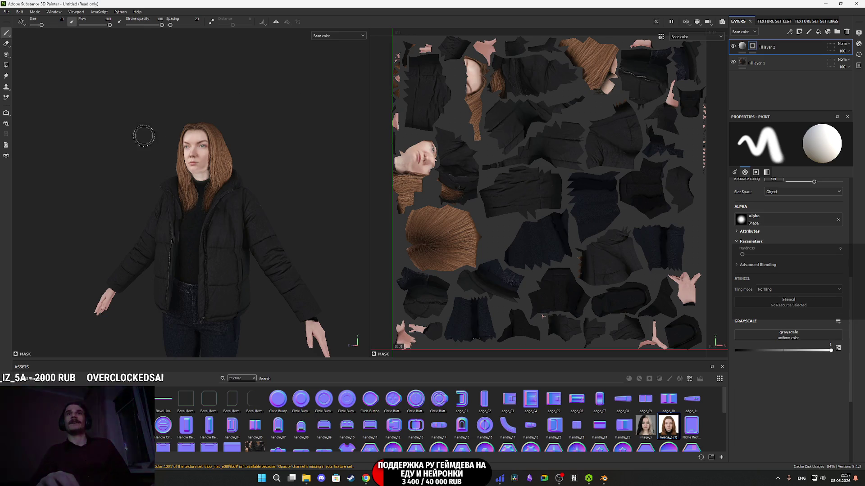
pyautogui.scroll(5, 205, 151)
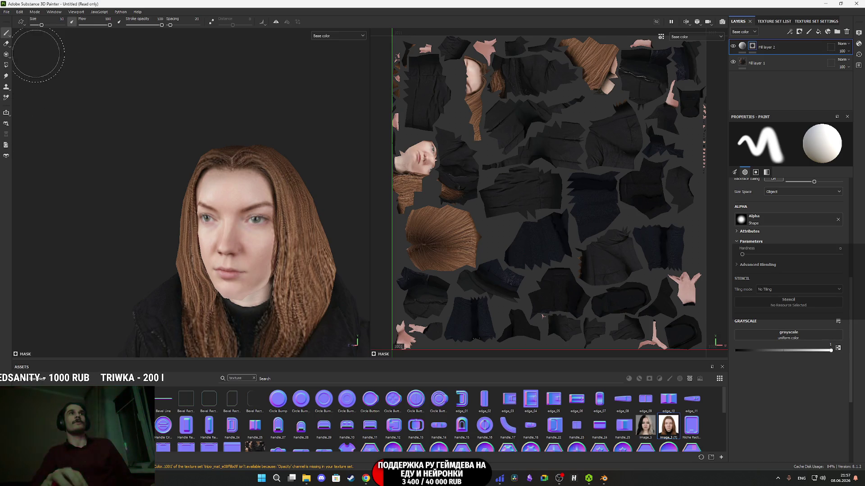
pyautogui.click(7, 11)
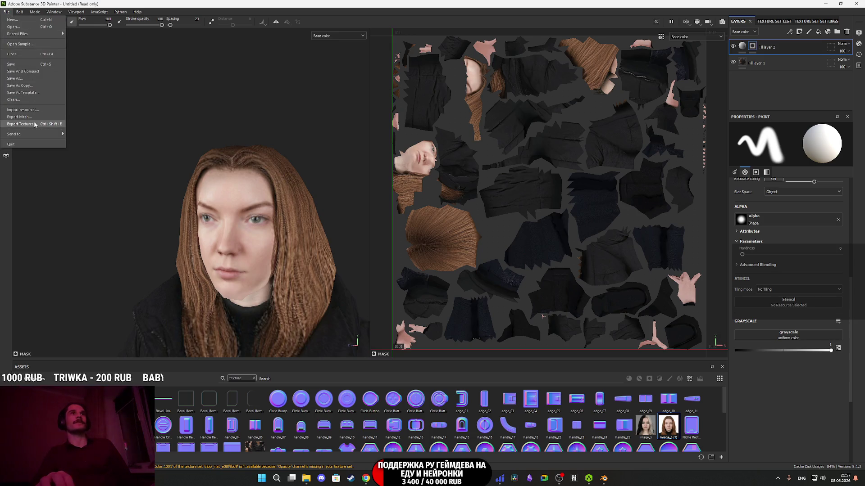
# Open Export Textures and look over the tripo_mat and global export settings.
pyautogui.click(35, 125)
pyautogui.click(302, 150)
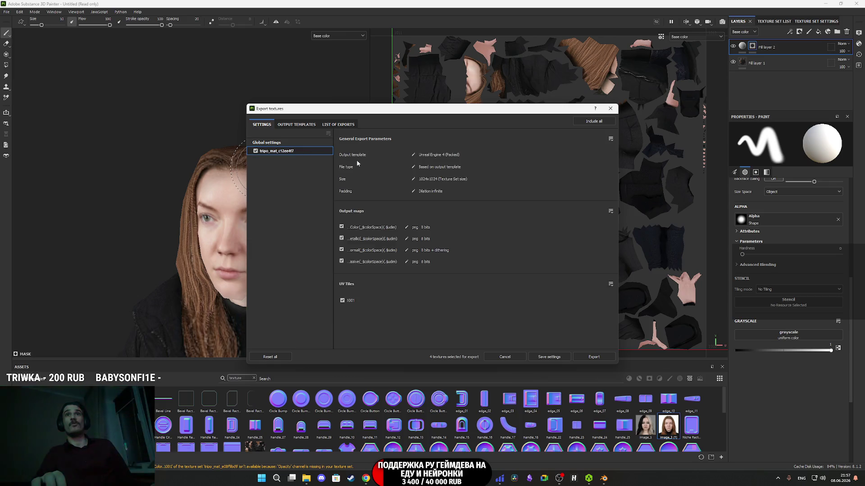
pyautogui.click(286, 143)
pyautogui.click(481, 153)
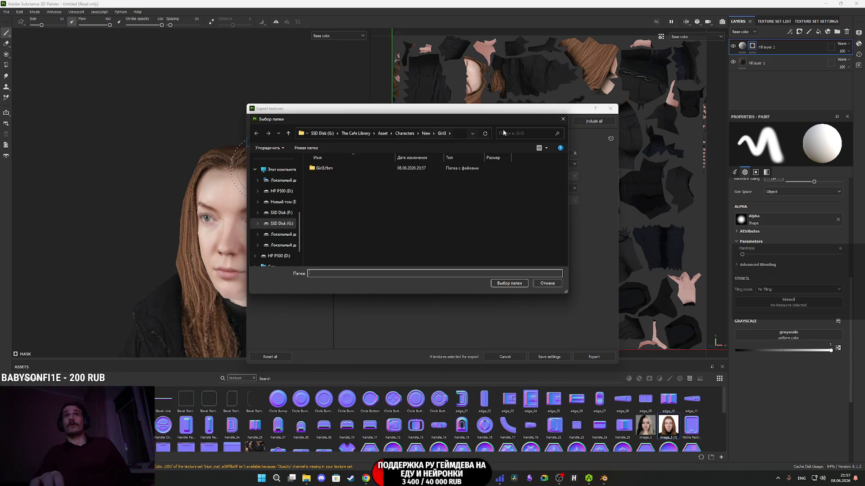
pyautogui.click(562, 119)
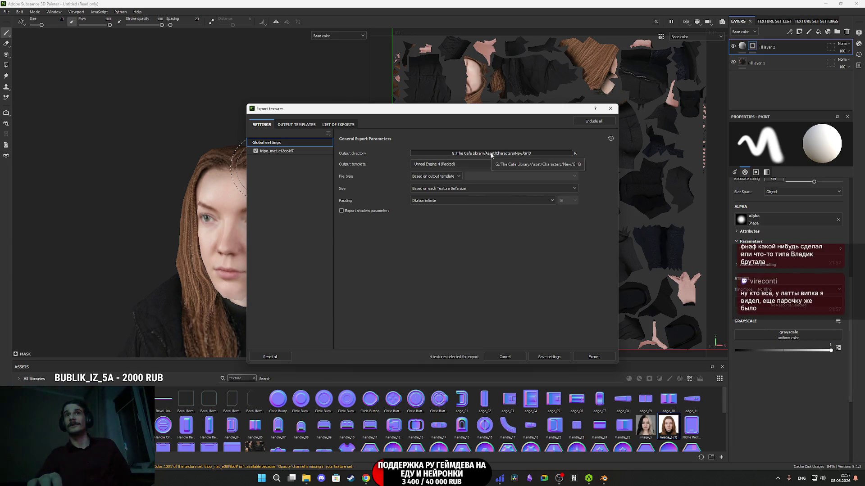
# Exclude the metallic, normal and emissive maps so only base color is exported.
pyautogui.click(293, 152)
pyautogui.click(341, 261)
pyautogui.click(341, 250)
pyautogui.click(342, 238)
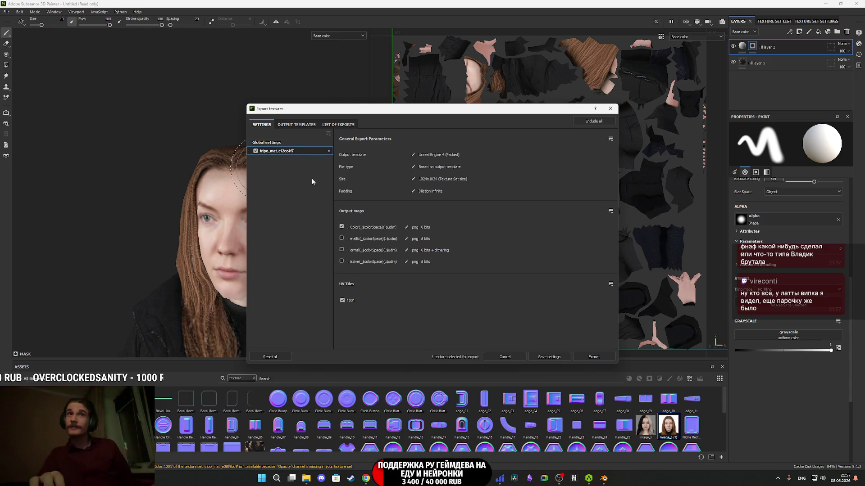
pyautogui.click(266, 142)
# Export the base colour PNG into the New/Girl4 folder and close the export dialog.
pyautogui.click(518, 154)
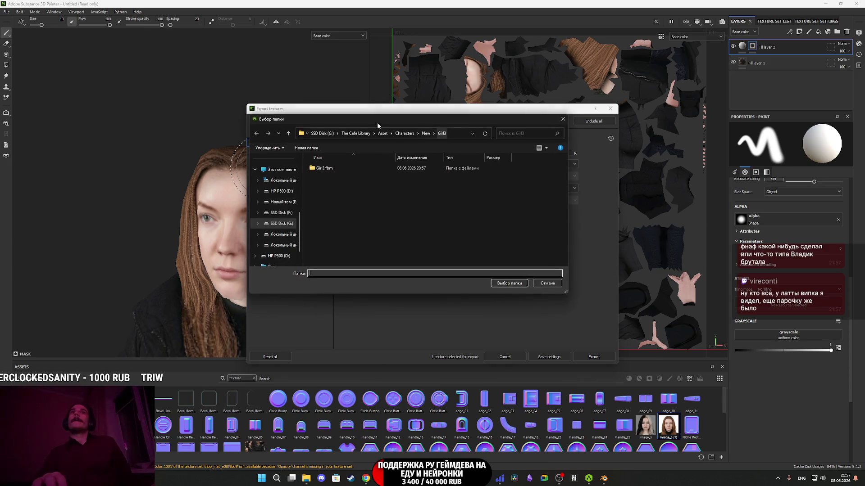
pyautogui.click(426, 134)
pyautogui.doubleClick(335, 207)
pyautogui.click(510, 284)
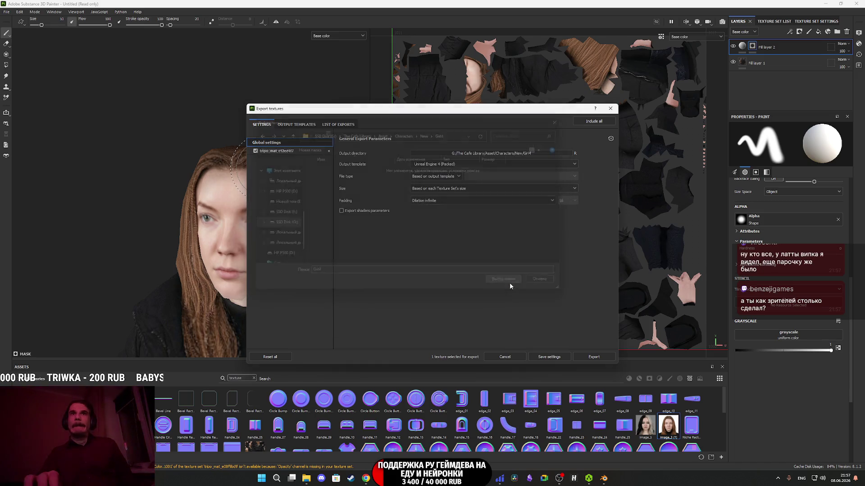
pyautogui.click(590, 359)
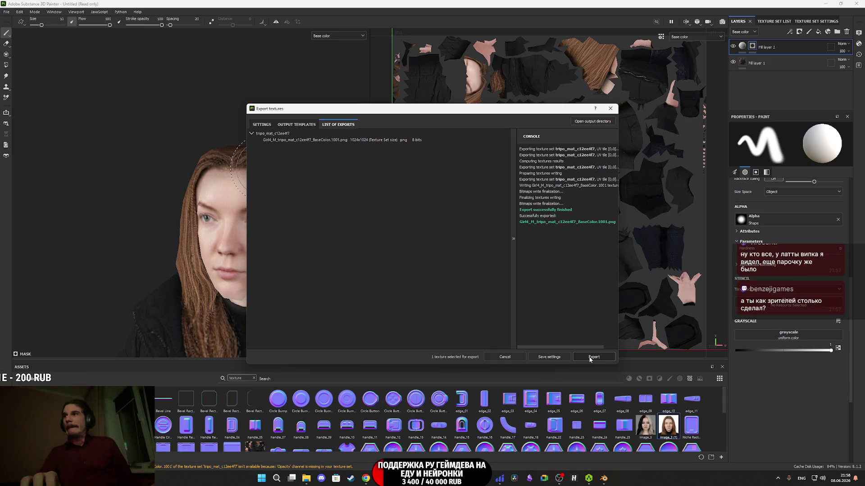
pyautogui.click(609, 109)
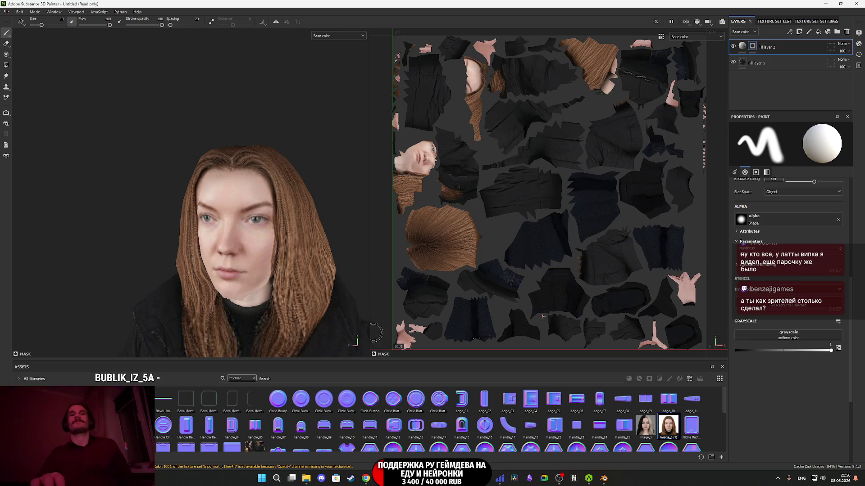
pyautogui.moveTo(395, 479)
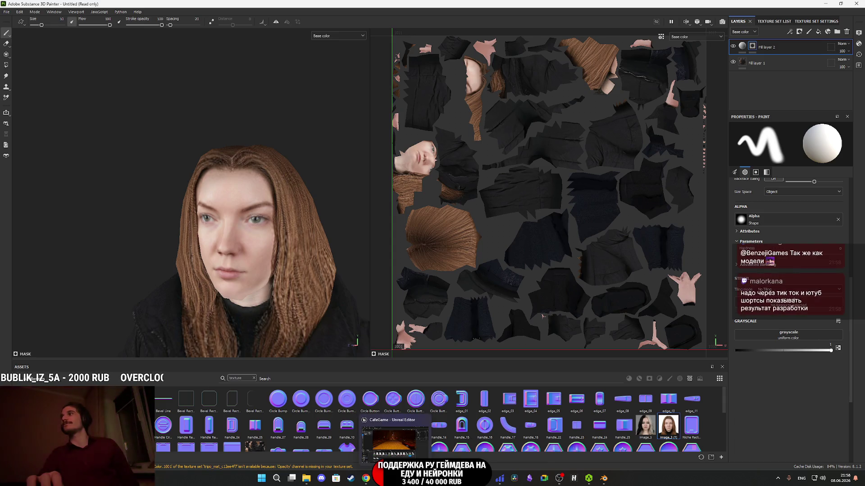
pyautogui.click(366, 478)
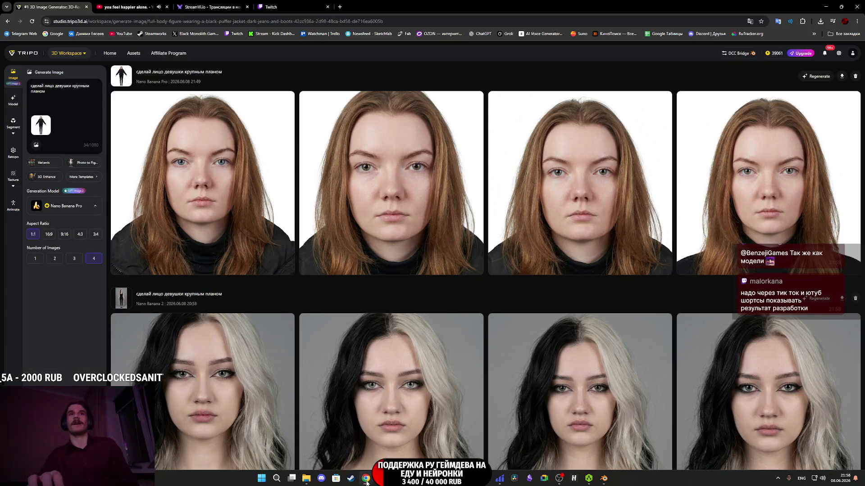
# Show the Twitch stream manager tab, then bring Blender to the front.
pyautogui.click(319, 3)
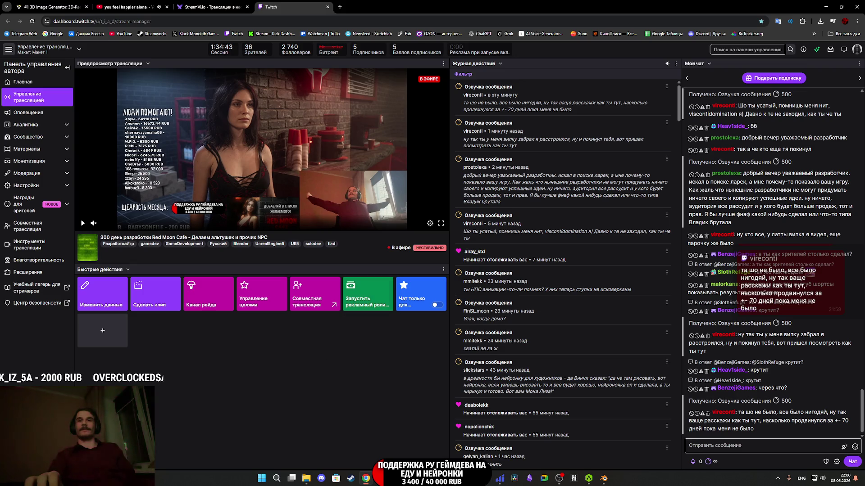
pyautogui.click(604, 482)
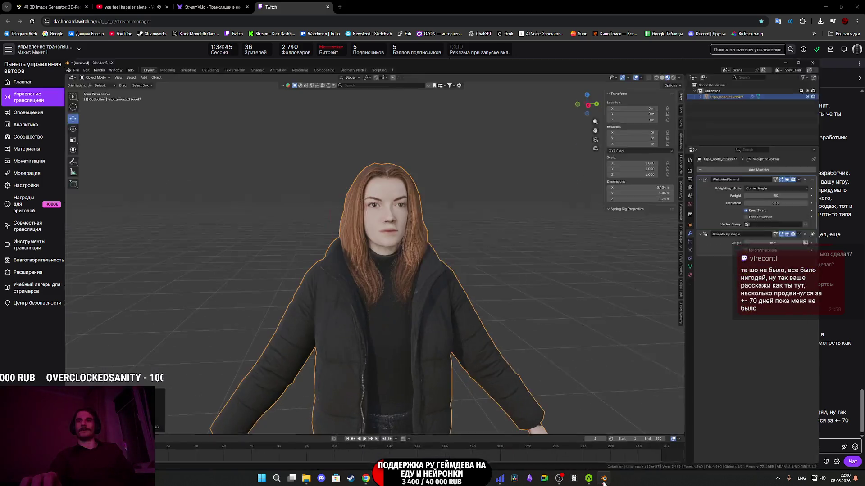
# Zoom in on the textured model in Blender, glance at Unreal, then minimize Blender.
pyautogui.scroll(3, 399, 248)
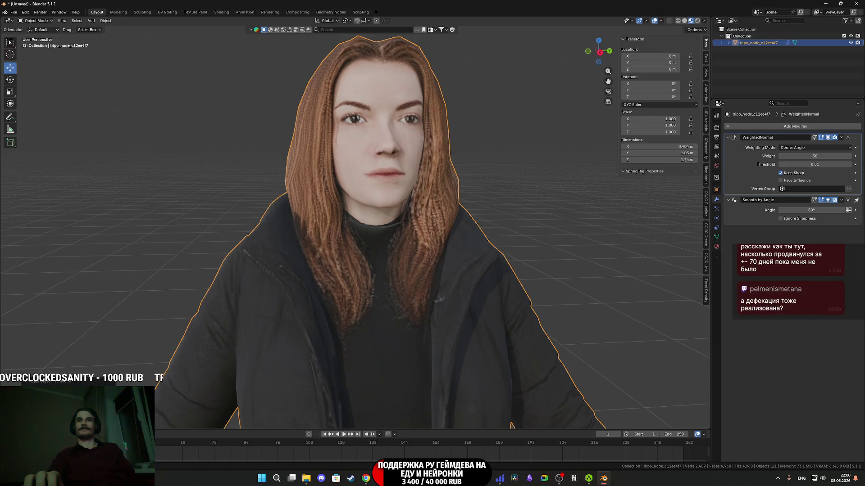
pyautogui.moveTo(439, 478)
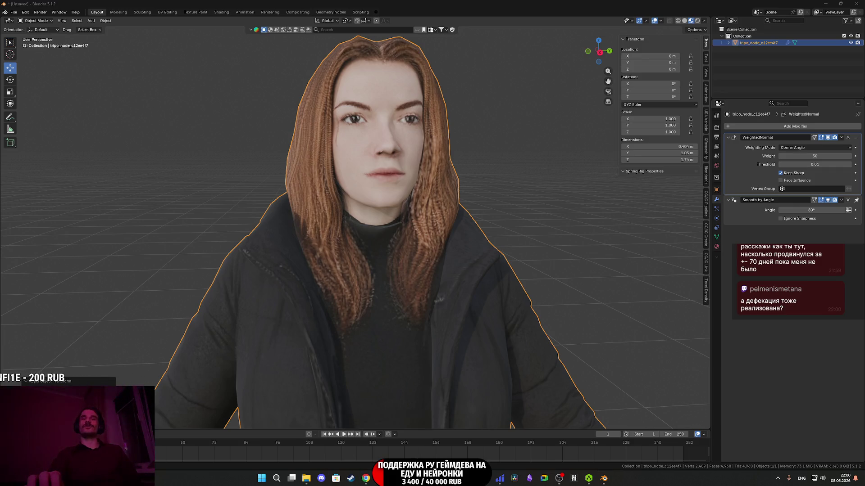
pyautogui.click(360, 478)
pyautogui.click(693, 175)
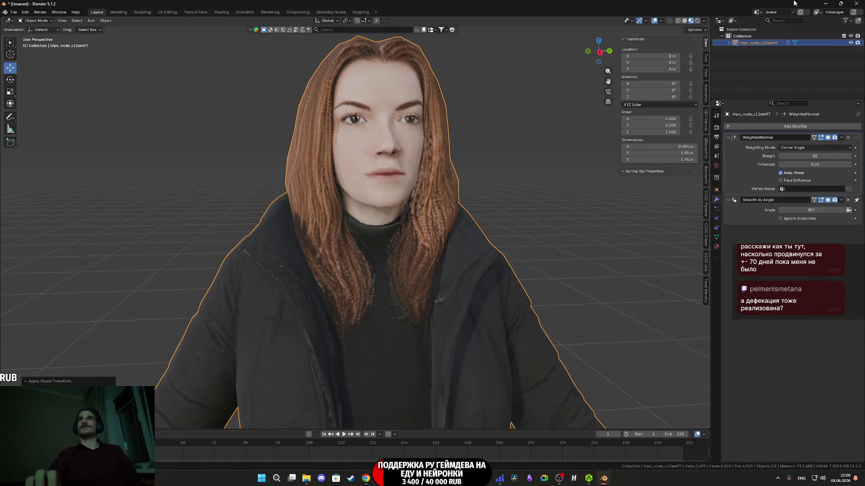
pyautogui.click(825, 3)
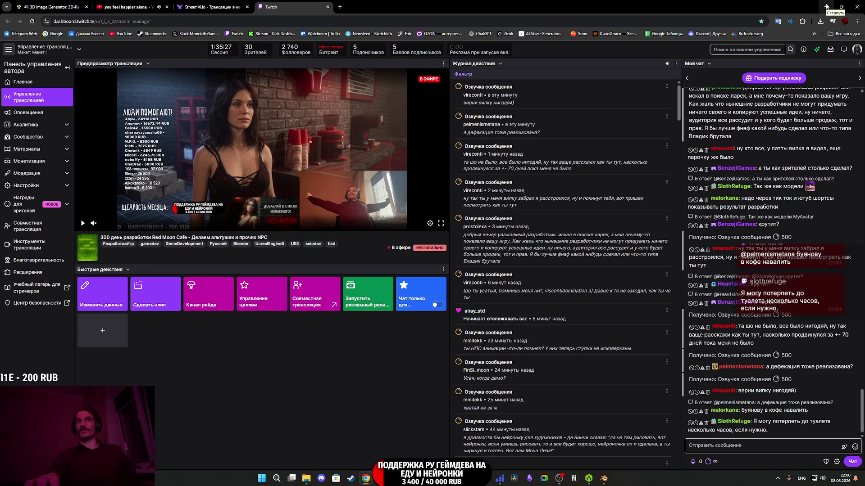
# Minimize the Chrome window showing the Twitch dashboard.
pyautogui.click(826, 6)
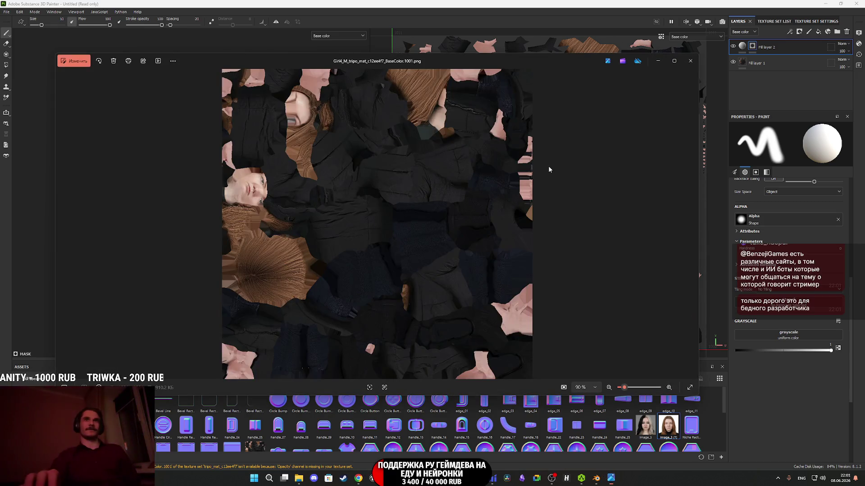
# Close the BaseColor texture preview in Photos and minimize Substance Painter.
pyautogui.click(690, 60)
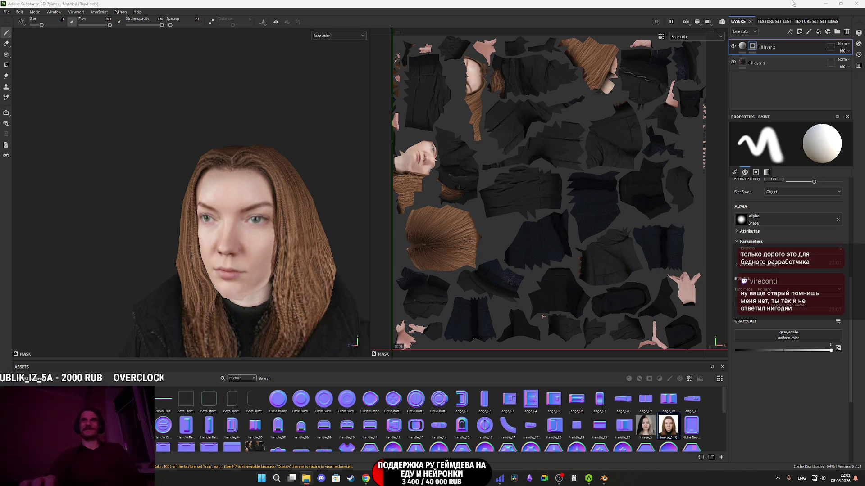
pyautogui.click(825, 4)
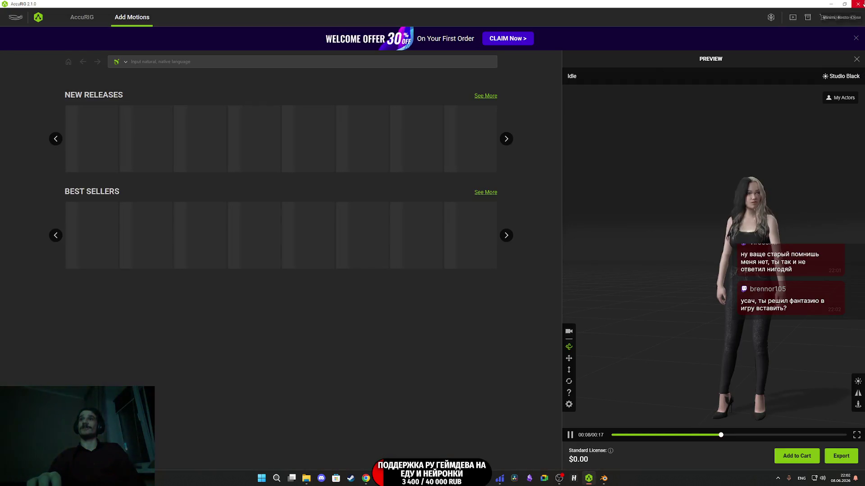
# Restart AccuRIG, load the puffer-jacket woman, rotate her 90° on Y, and generate body joints.
pyautogui.click(854, 4)
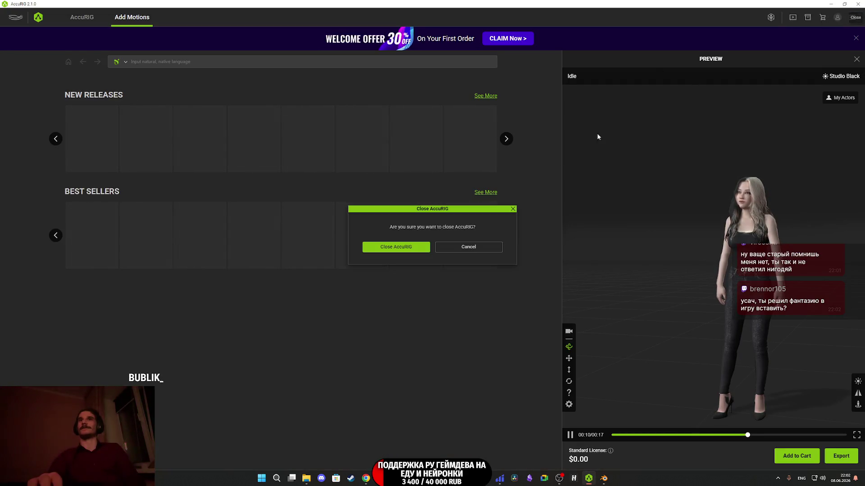
pyautogui.click(402, 248)
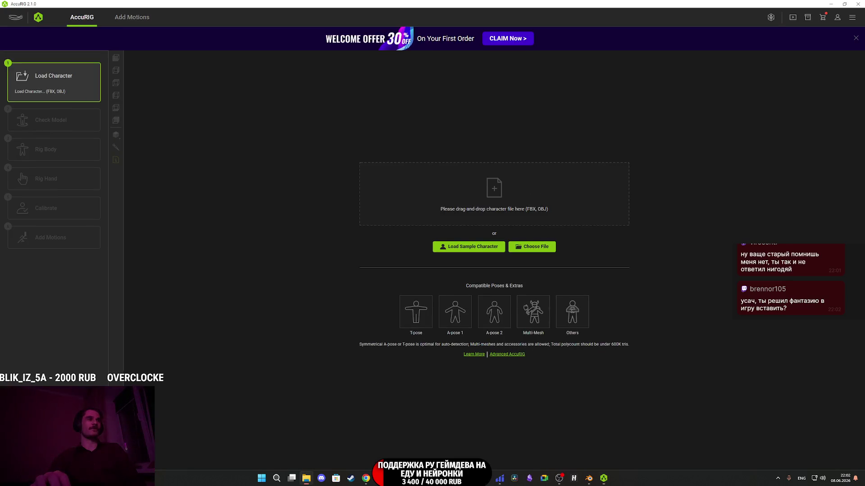
pyautogui.moveTo(224, 313); pyautogui.dragTo(483, 197)
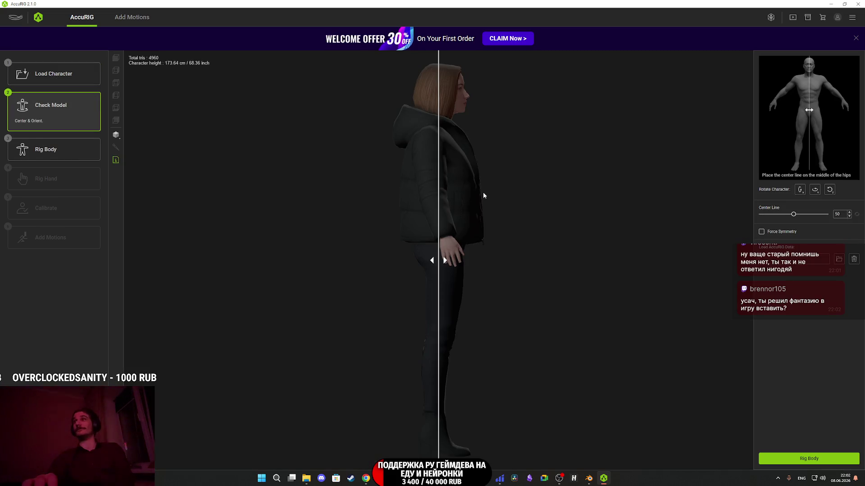
pyautogui.click(814, 190)
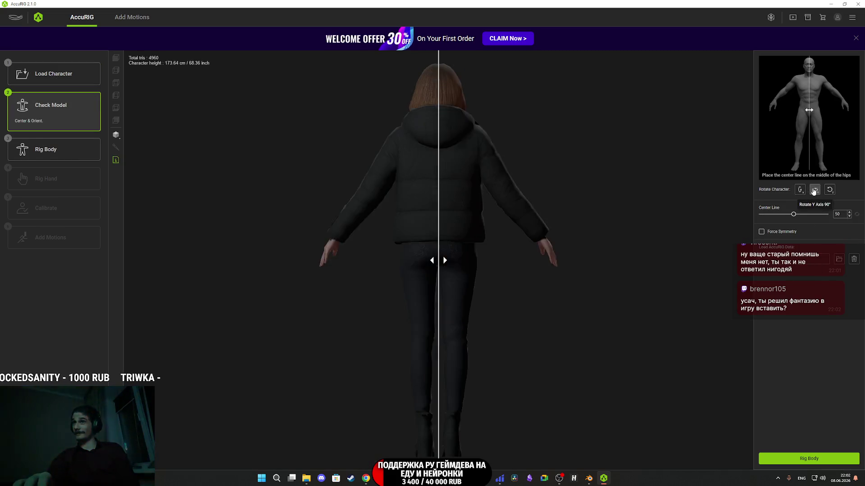
pyautogui.click(799, 458)
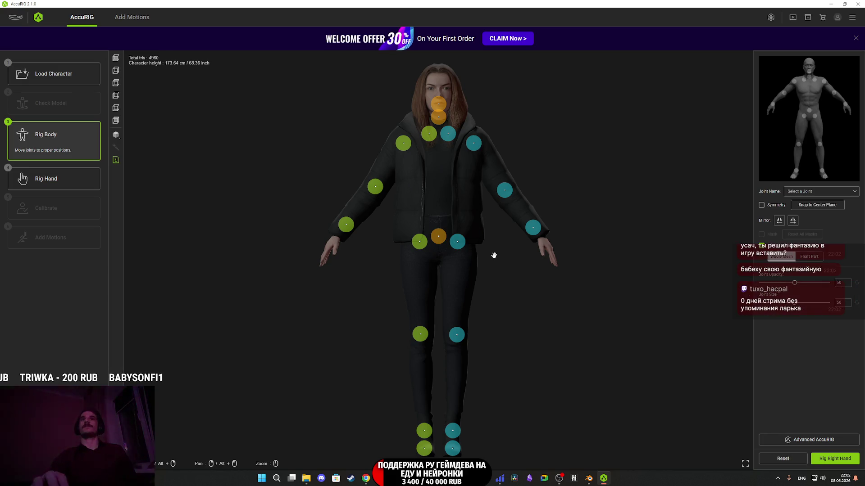
# Display the mesh as black Wireframe on Shaded and turn on Symmetry.
pyautogui.scroll(4, 491, 266)
pyautogui.scroll(2, 488, 269)
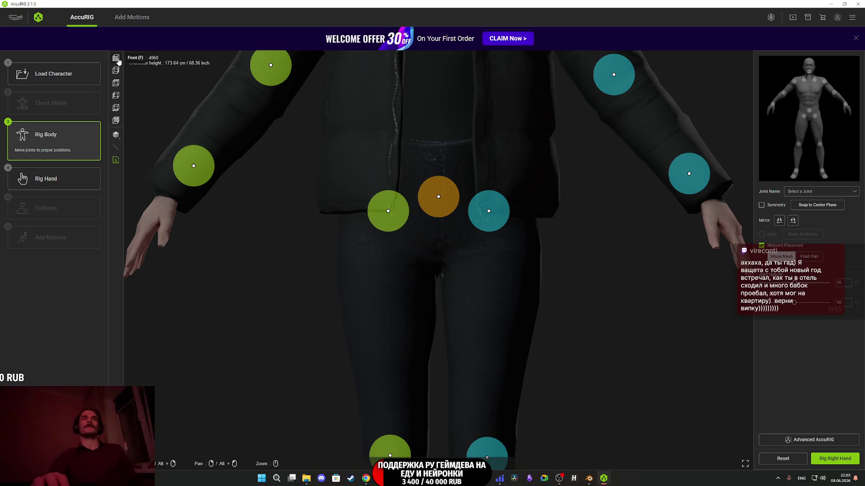
pyautogui.click(116, 134)
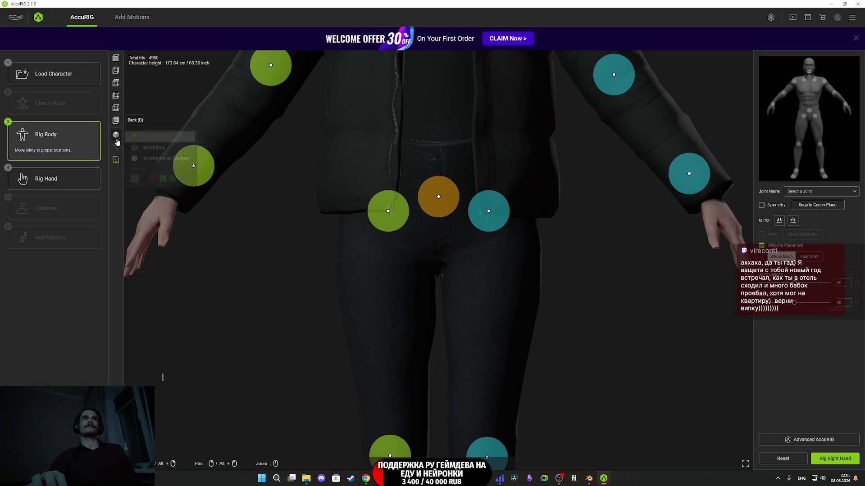
pyautogui.click(153, 159)
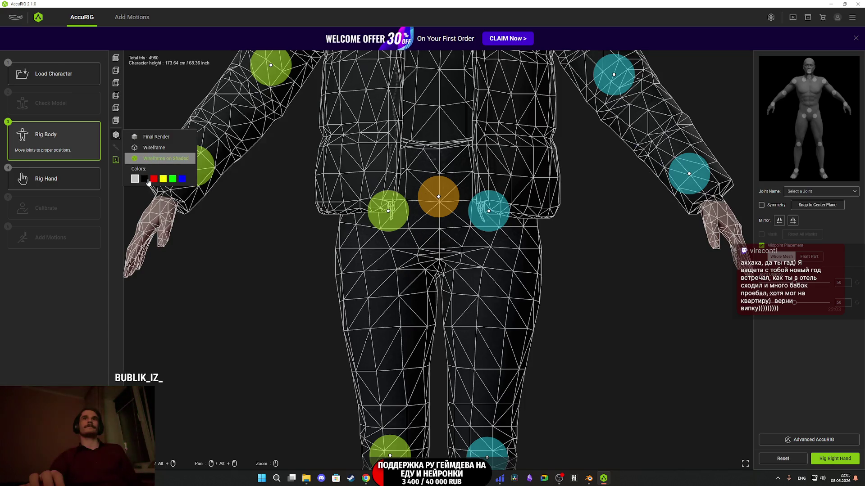
pyautogui.click(144, 181)
pyautogui.scroll(3, 592, 251)
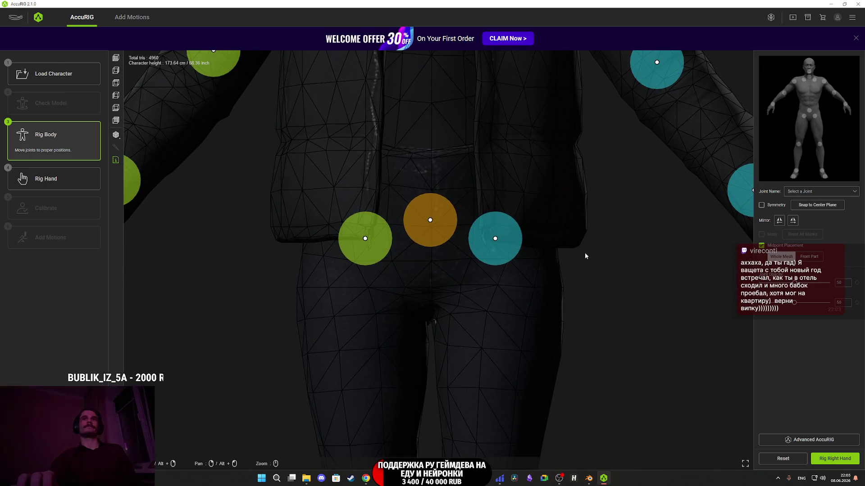
pyautogui.click(761, 205)
# Lower the hip joints onto the thighs, raise the pelvis joint, and move the wrist joint down.
pyautogui.moveTo(497, 238)
pyautogui.mouseDown()
pyautogui.moveTo(490, 273)
pyautogui.moveTo(501, 295)
pyautogui.mouseUp()
pyautogui.moveTo(443, 227); pyautogui.dragTo(450, 192)
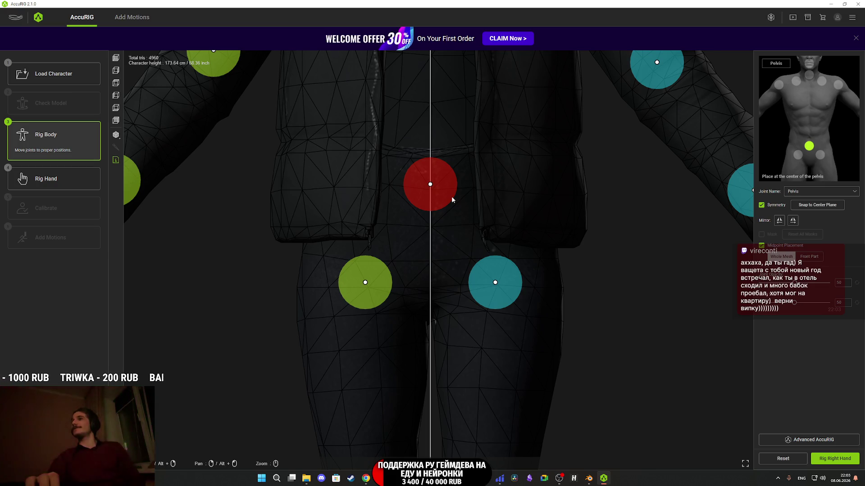
pyautogui.moveTo(455, 168)
pyautogui.mouseDown()
pyautogui.moveTo(354, 316)
pyautogui.moveTo(188, 254)
pyautogui.moveTo(479, 282)
pyautogui.mouseUp()
pyautogui.scroll(1, 481, 283)
pyautogui.scroll(1, 468, 275)
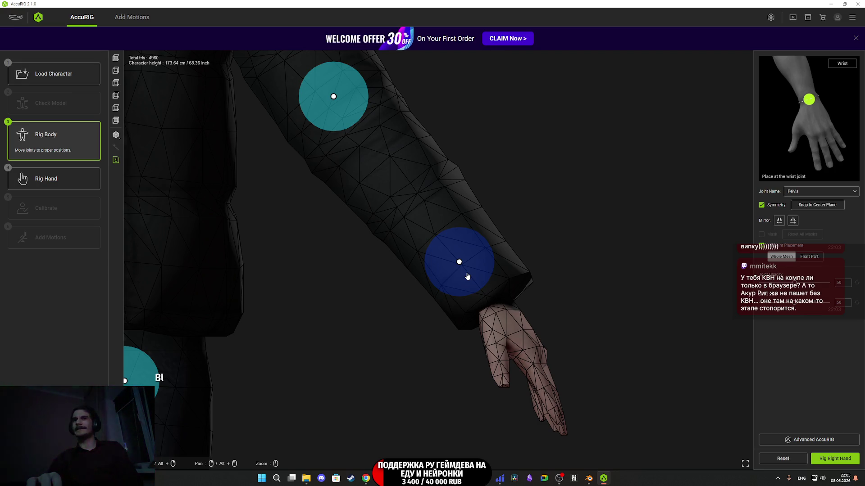
pyautogui.moveTo(468, 273); pyautogui.dragTo(496, 304)
# Reposition the elbow joint along the jacket sleeve, checking from the front view.
pyautogui.moveTo(504, 207); pyautogui.dragTo(584, 264)
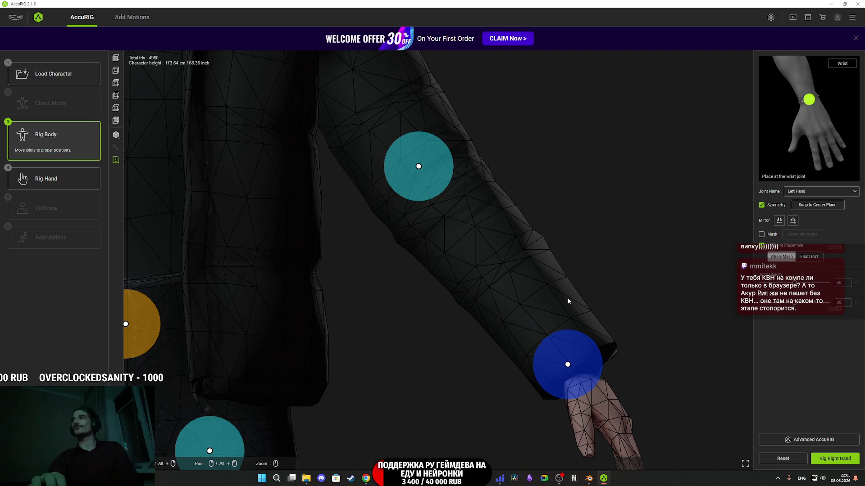
pyautogui.moveTo(557, 252)
pyautogui.mouseDown()
pyautogui.moveTo(577, 233)
pyautogui.moveTo(602, 228)
pyautogui.moveTo(621, 283)
pyautogui.mouseUp()
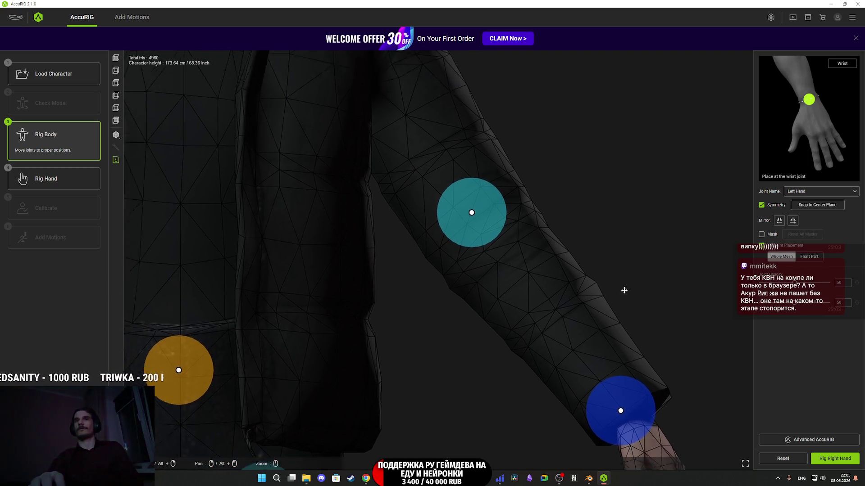
pyautogui.moveTo(538, 294); pyautogui.dragTo(545, 301)
pyautogui.moveTo(650, 275)
pyautogui.mouseDown()
pyautogui.moveTo(554, 311)
pyautogui.moveTo(526, 270)
pyautogui.moveTo(569, 336)
pyautogui.moveTo(581, 324)
pyautogui.moveTo(525, 351)
pyautogui.moveTo(532, 358)
pyautogui.moveTo(689, 336)
pyautogui.mouseUp()
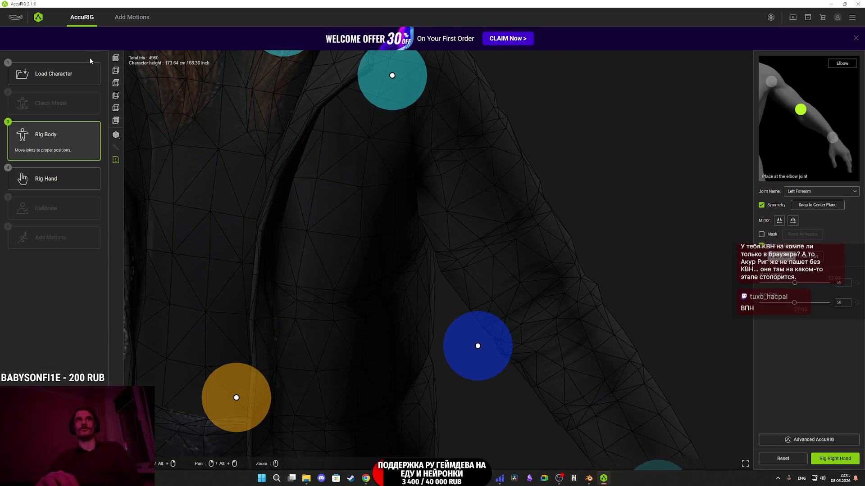
pyautogui.click(116, 58)
pyautogui.scroll(3, 455, 270)
pyautogui.moveTo(455, 267); pyautogui.dragTo(503, 214)
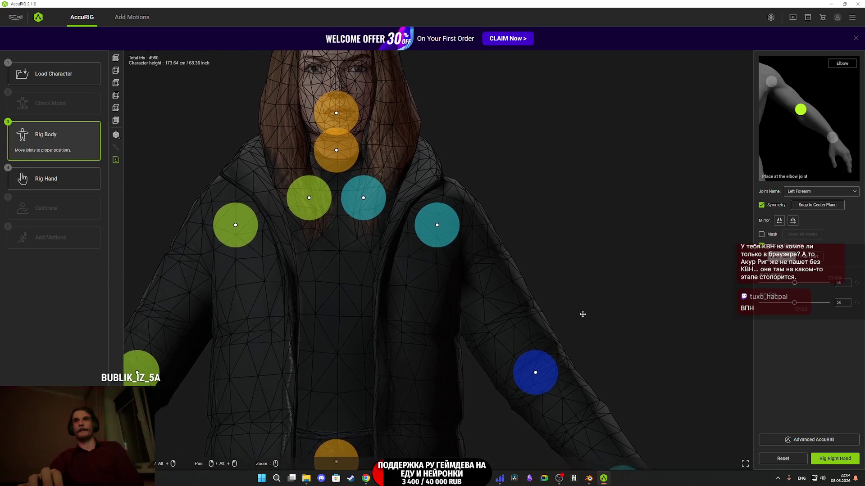
# Lower the shoulder joints into place and shift them slightly outward and up in front view.
pyautogui.moveTo(478, 253)
pyautogui.mouseDown()
pyautogui.moveTo(502, 270)
pyautogui.moveTo(505, 286)
pyautogui.mouseUp()
pyautogui.moveTo(642, 293)
pyautogui.mouseDown()
pyautogui.moveTo(623, 299)
pyautogui.moveTo(546, 247)
pyautogui.moveTo(520, 213)
pyautogui.moveTo(550, 216)
pyautogui.moveTo(577, 234)
pyautogui.moveTo(575, 270)
pyautogui.moveTo(562, 185)
pyautogui.moveTo(513, 185)
pyautogui.moveTo(345, 243)
pyautogui.moveTo(546, 282)
pyautogui.mouseUp()
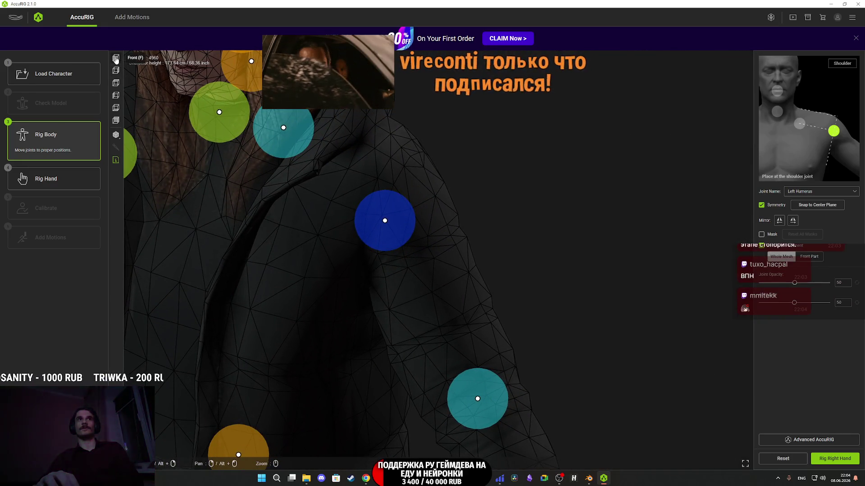
pyautogui.press('f')
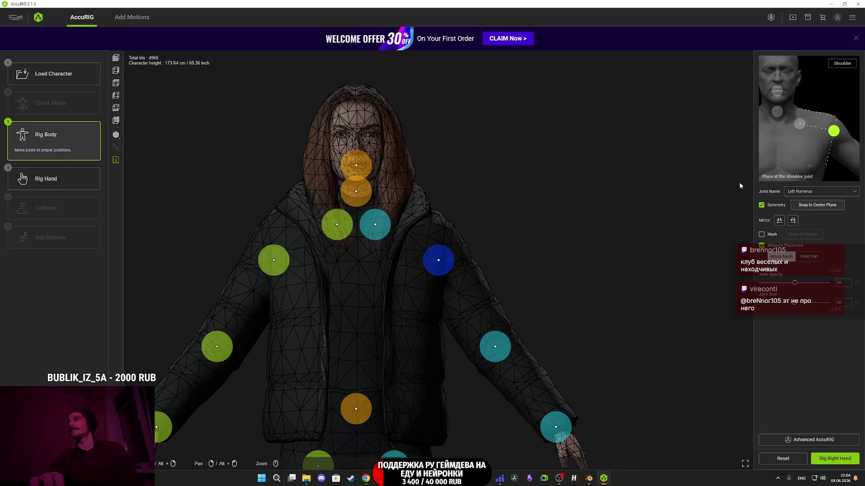
pyautogui.scroll(3, 508, 243)
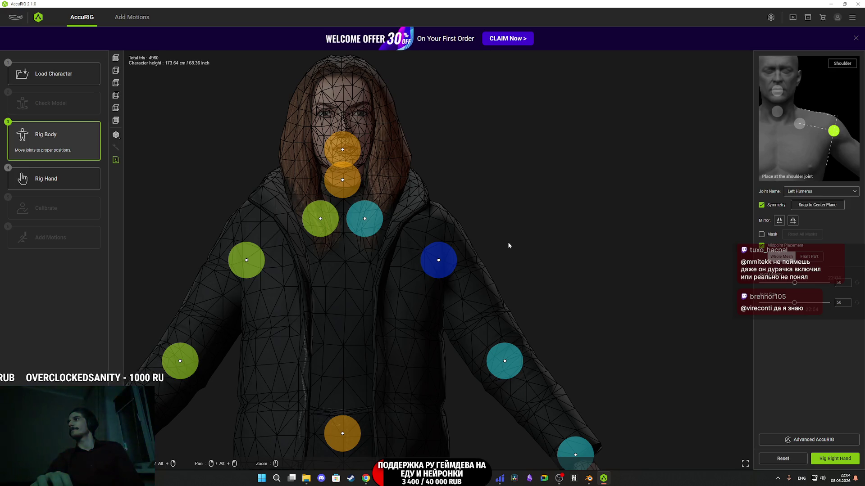
pyautogui.scroll(3, 508, 245)
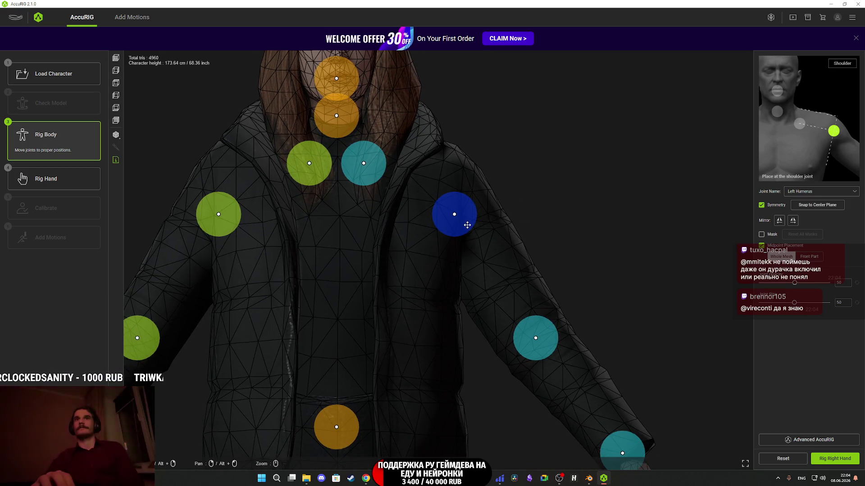
pyautogui.moveTo(469, 240); pyautogui.dragTo(472, 238)
# Move the clavicle joints outward and up, and raise the shoulder joints.
pyautogui.moveTo(521, 185); pyautogui.dragTo(560, 239)
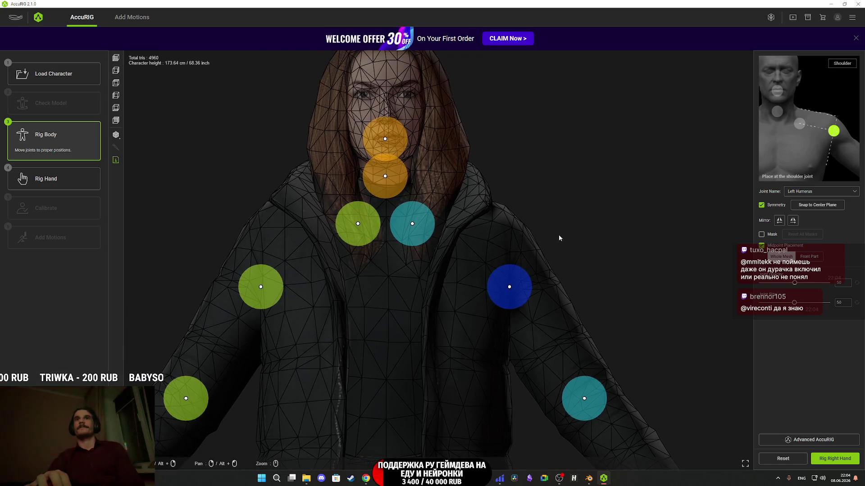
pyautogui.click(431, 232)
pyautogui.moveTo(431, 232); pyautogui.dragTo(445, 220)
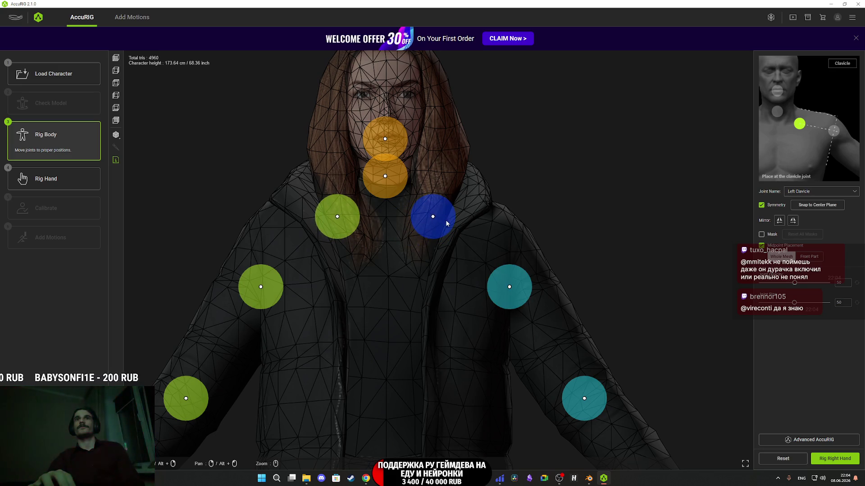
pyautogui.click(520, 275)
pyautogui.moveTo(520, 274); pyautogui.dragTo(520, 269)
# Raise the neck and head joints, set them forward in profile, then continue to hand rigging.
pyautogui.click(395, 190)
pyautogui.scroll(2, 437, 166)
pyautogui.moveTo(437, 166)
pyautogui.mouseDown()
pyautogui.moveTo(517, 274)
pyautogui.moveTo(471, 248)
pyautogui.mouseUp()
pyautogui.scroll(1, 518, 274)
pyautogui.moveTo(471, 218)
pyautogui.mouseDown()
pyautogui.moveTo(469, 196)
pyautogui.moveTo(236, 117)
pyautogui.mouseUp()
pyautogui.scroll(-5, 495, 271)
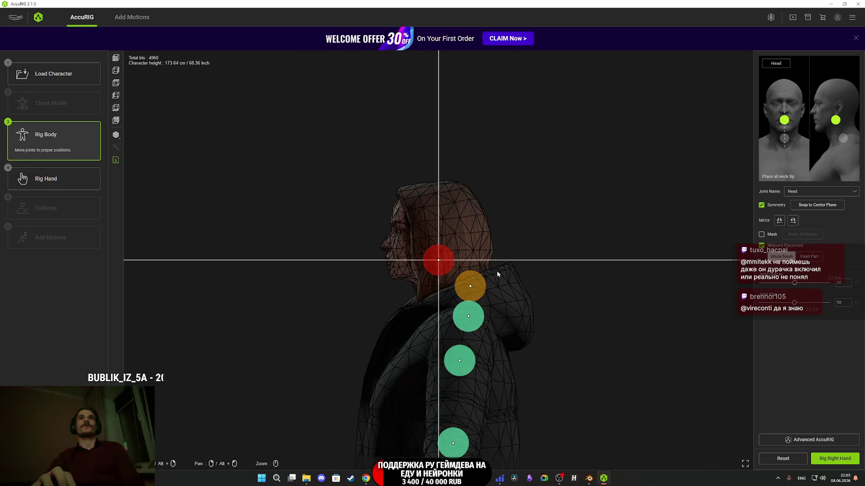
pyautogui.scroll(5, 495, 270)
pyautogui.scroll(2, 492, 269)
pyautogui.moveTo(449, 267); pyautogui.dragTo(425, 266)
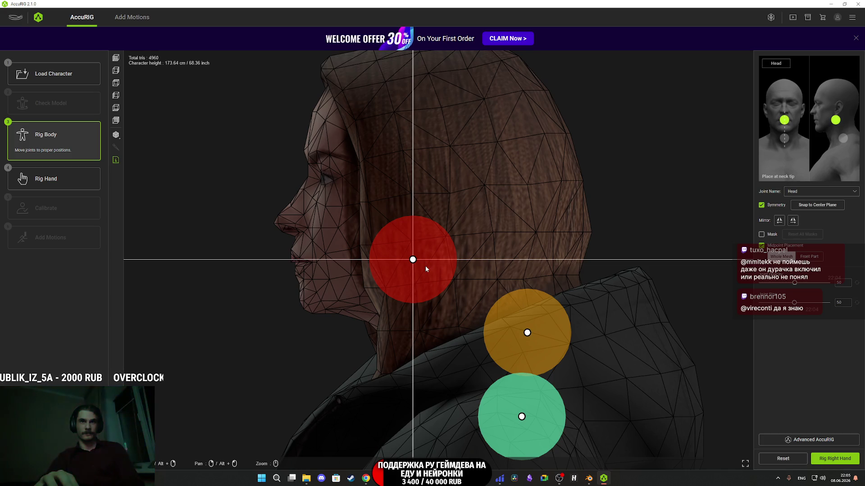
pyautogui.click(550, 334)
pyautogui.moveTo(550, 333)
pyautogui.mouseDown()
pyautogui.moveTo(486, 332)
pyautogui.moveTo(647, 312)
pyautogui.moveTo(621, 347)
pyautogui.moveTo(639, 360)
pyautogui.mouseUp()
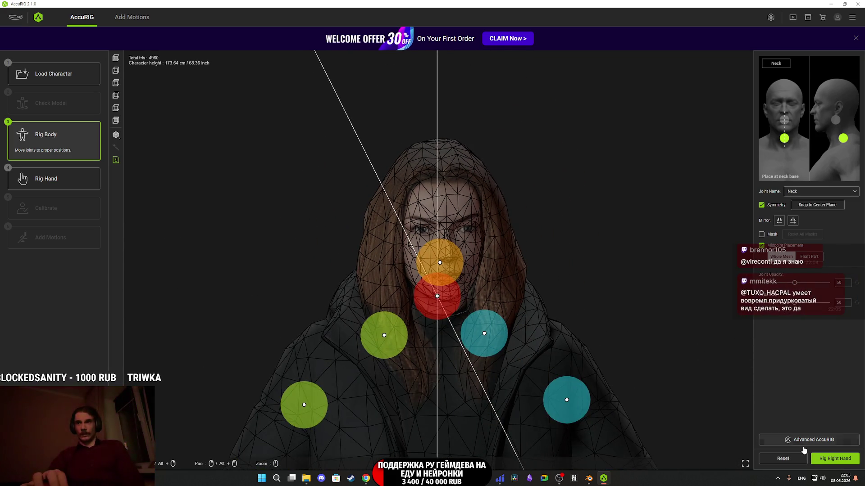
pyautogui.click(831, 459)
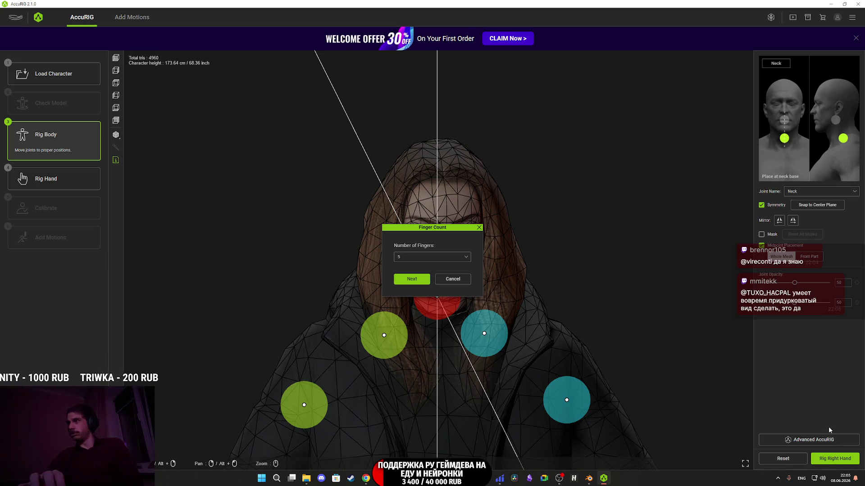
# Confirm 5 fingers to start right-hand rigging, then switch to the Twitch stream manager.
pyautogui.click(429, 280)
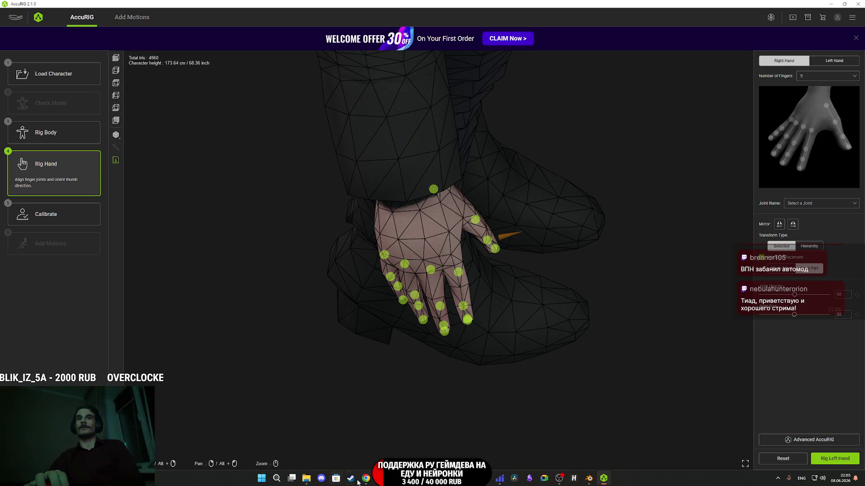
pyautogui.click(365, 439)
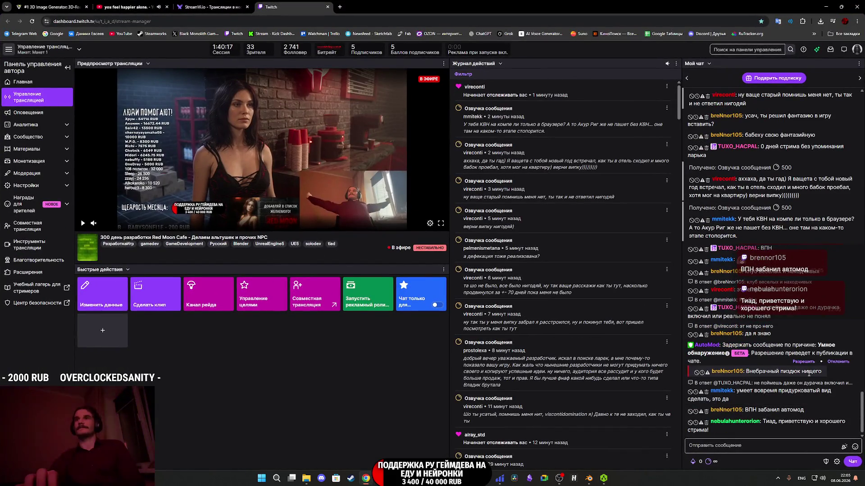
# Reject the AutoMod-held chat message and check the newest follower in the activity feed.
pyautogui.click(839, 362)
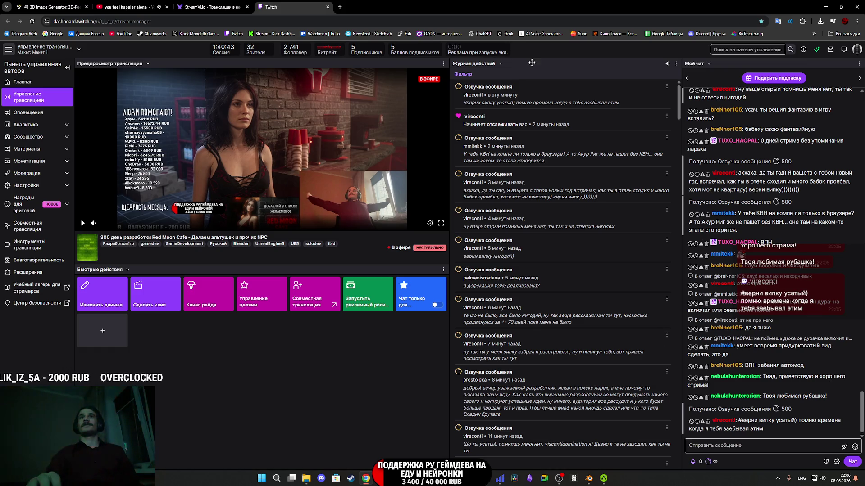
pyautogui.moveTo(566, 127); pyautogui.dragTo(464, 116)
pyautogui.click(339, 393)
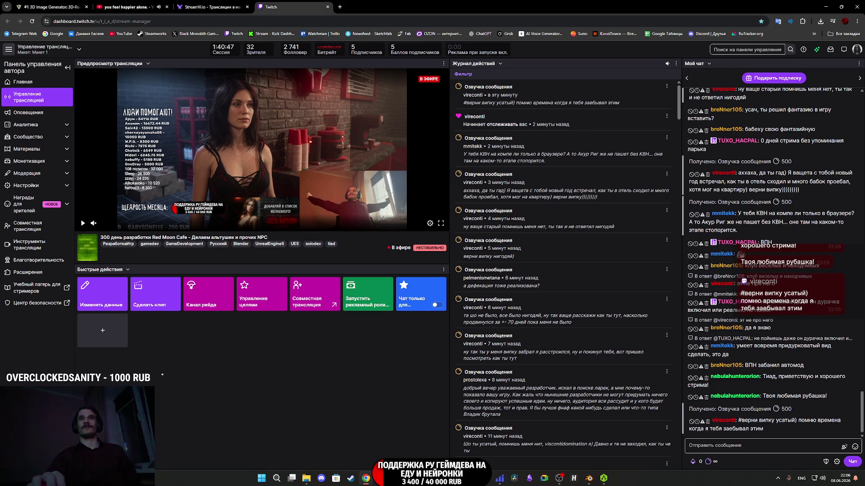
# Bring AccuRIG back to the front from the taskbar.
pyautogui.moveTo(439, 478)
pyautogui.moveTo(395, 478)
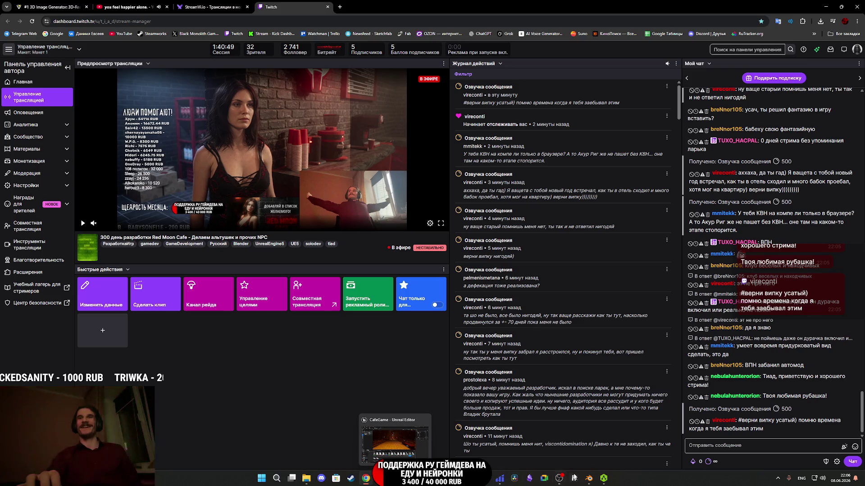
pyautogui.moveTo(606, 480)
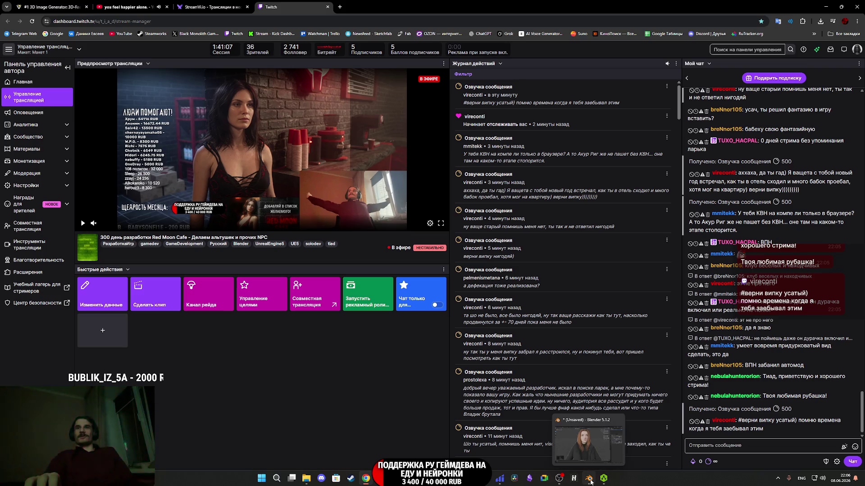
pyautogui.click(607, 480)
# Zoom to the right hand and align the pinky and ring finger joints along their fingers.
pyautogui.moveTo(537, 344)
pyautogui.mouseDown()
pyautogui.moveTo(569, 295)
pyautogui.moveTo(575, 308)
pyautogui.mouseUp()
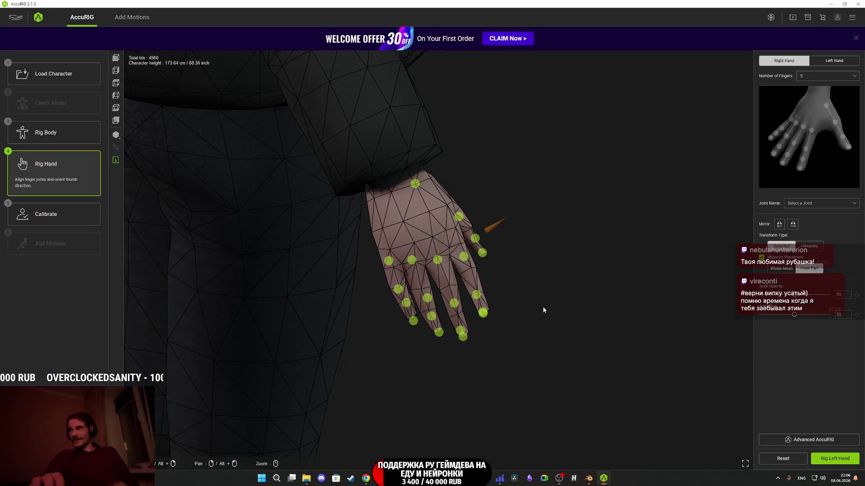
pyautogui.scroll(2, 468, 299)
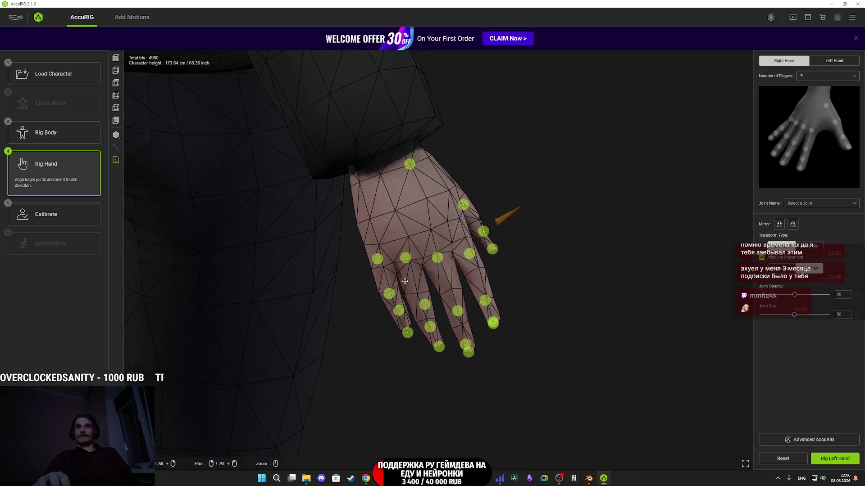
pyautogui.moveTo(405, 282)
pyautogui.mouseDown()
pyautogui.moveTo(446, 263)
pyautogui.moveTo(428, 241)
pyautogui.mouseUp()
pyautogui.scroll(2, 447, 262)
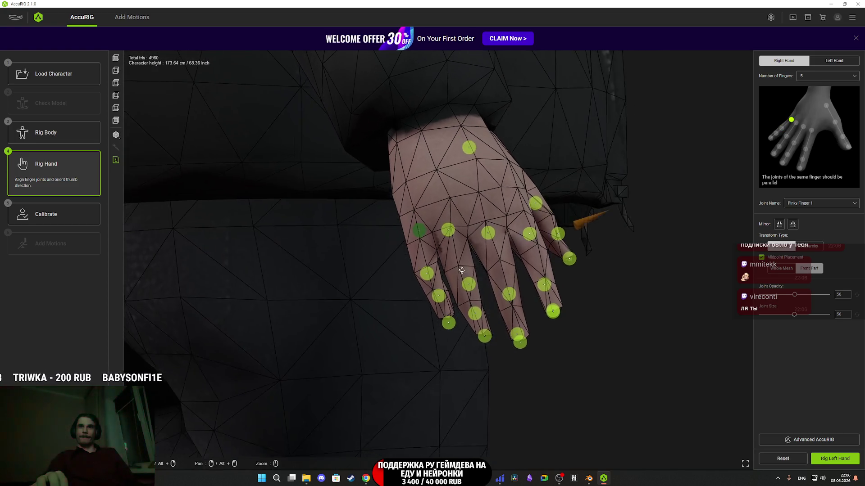
pyautogui.moveTo(429, 275); pyautogui.dragTo(434, 270)
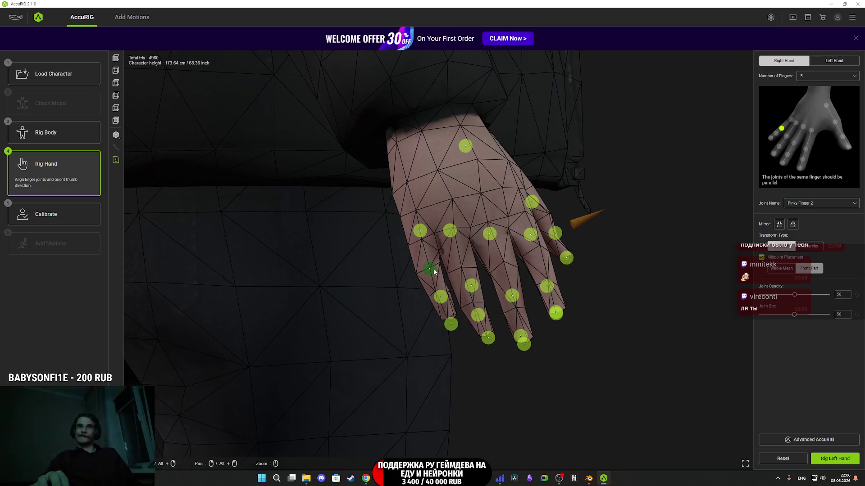
pyautogui.moveTo(444, 300); pyautogui.dragTo(441, 293)
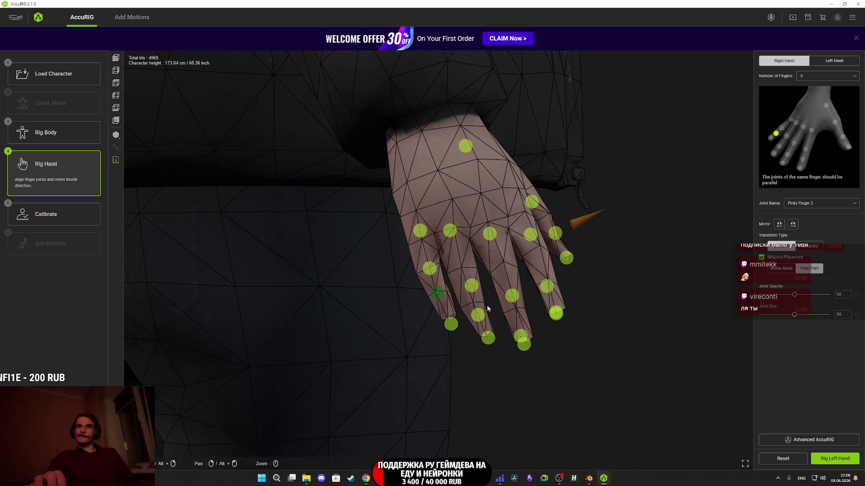
pyautogui.click(451, 235)
pyautogui.moveTo(452, 235); pyautogui.dragTo(450, 234)
pyautogui.moveTo(469, 301); pyautogui.dragTo(466, 289)
pyautogui.moveTo(480, 334)
pyautogui.mouseDown()
pyautogui.moveTo(476, 325)
pyautogui.moveTo(494, 310)
pyautogui.mouseUp()
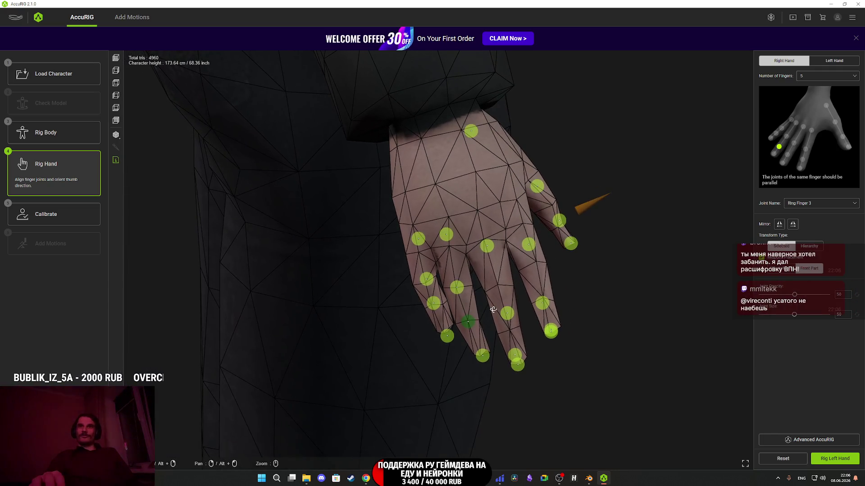
# Move the Middle Finger 1, 2 and 3 joints up along the middle finger.
pyautogui.moveTo(493, 273); pyautogui.dragTo(473, 238)
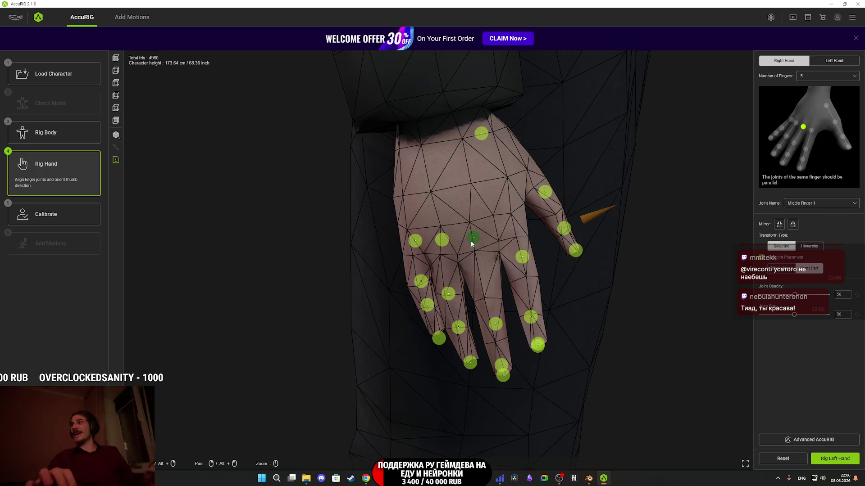
pyautogui.moveTo(487, 295); pyautogui.dragTo(489, 290)
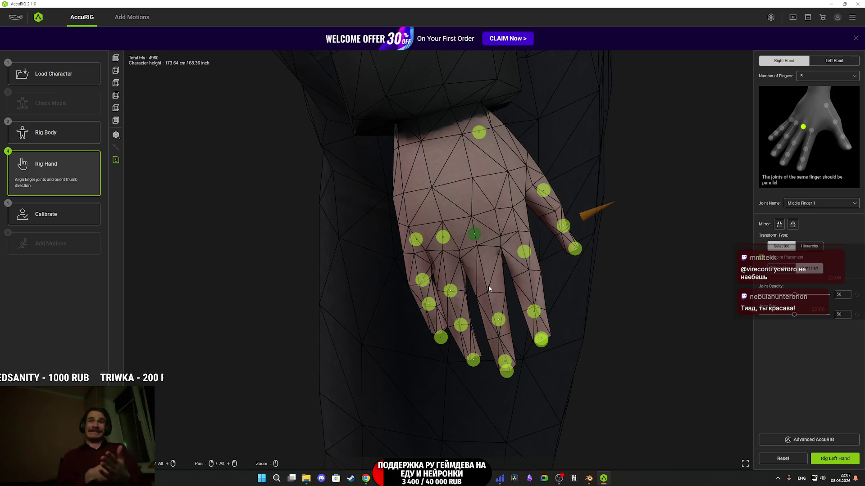
pyautogui.moveTo(498, 319); pyautogui.dragTo(491, 292)
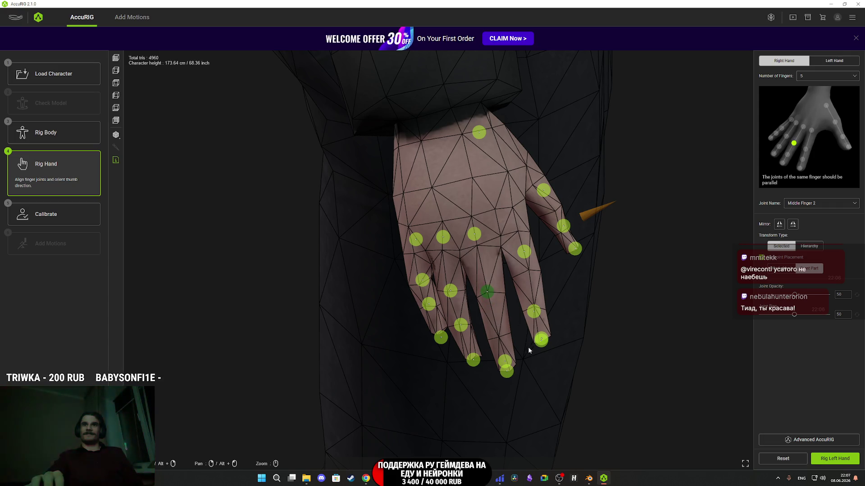
pyautogui.moveTo(511, 360); pyautogui.dragTo(507, 331)
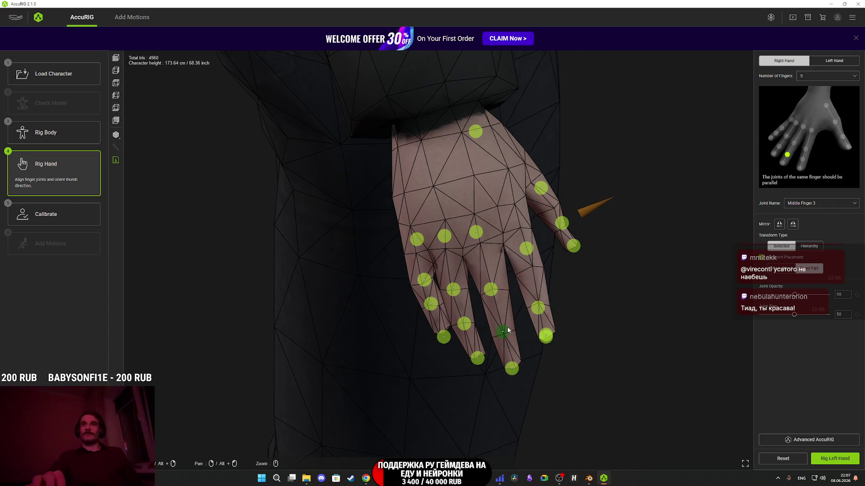
# Adjust the Index Finger 1, 2, 3 and Tip joints onto the index finger.
pyautogui.moveTo(534, 375)
pyautogui.mouseDown()
pyautogui.moveTo(598, 393)
pyautogui.moveTo(524, 364)
pyautogui.moveTo(569, 386)
pyautogui.moveTo(569, 372)
pyautogui.moveTo(560, 394)
pyautogui.moveTo(587, 392)
pyautogui.moveTo(572, 383)
pyautogui.mouseUp()
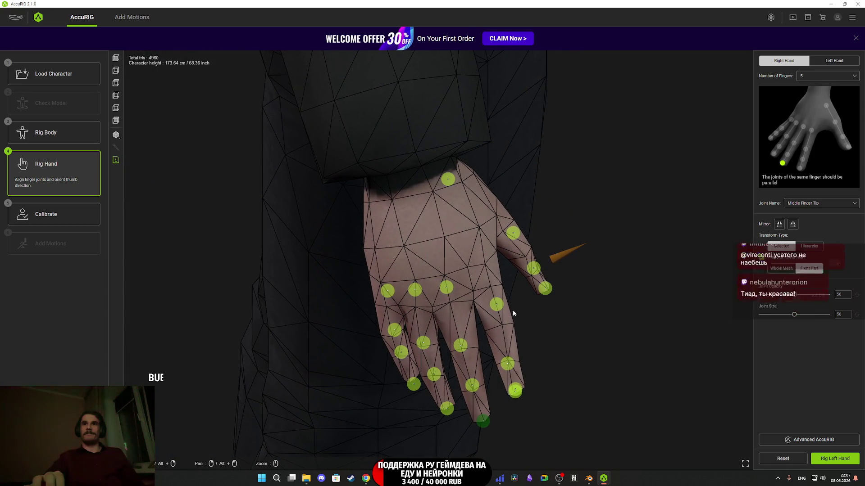
pyautogui.moveTo(496, 304); pyautogui.dragTo(490, 277)
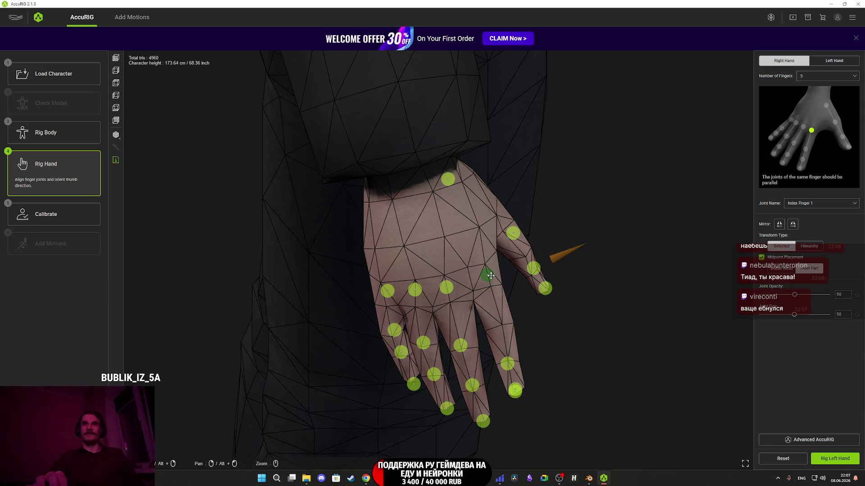
pyautogui.moveTo(507, 365); pyautogui.dragTo(506, 327)
pyautogui.click(521, 393)
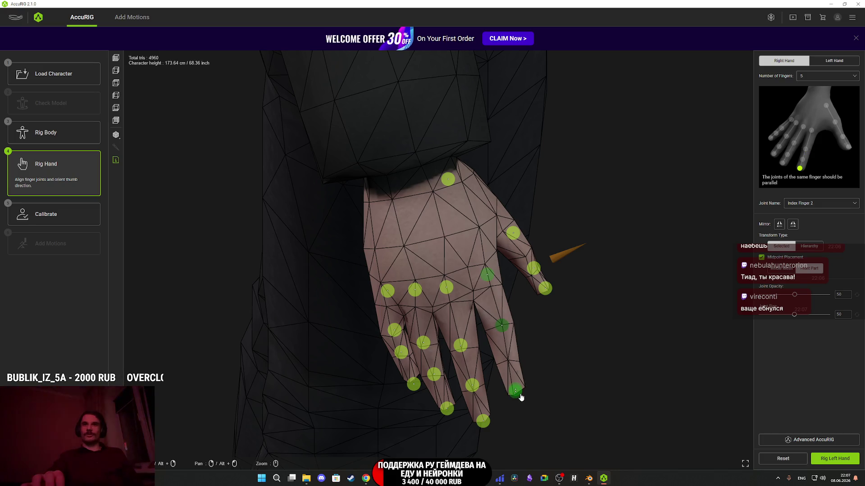
pyautogui.moveTo(524, 394); pyautogui.dragTo(526, 393)
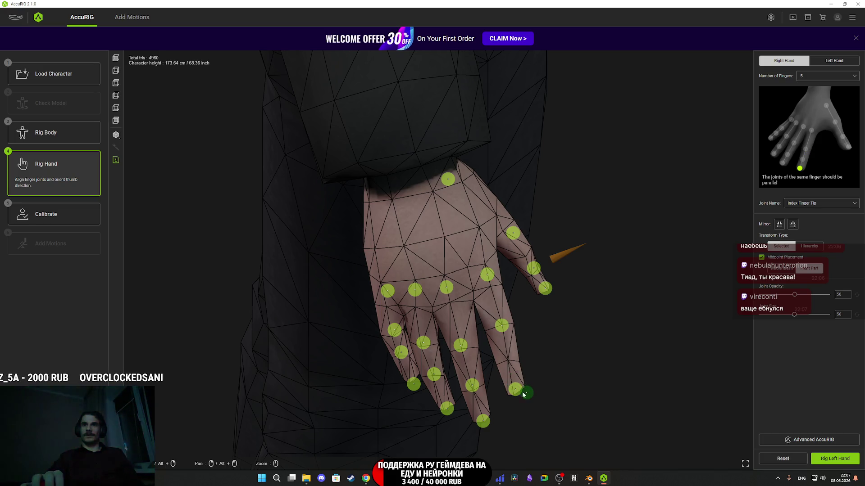
pyautogui.click(514, 363)
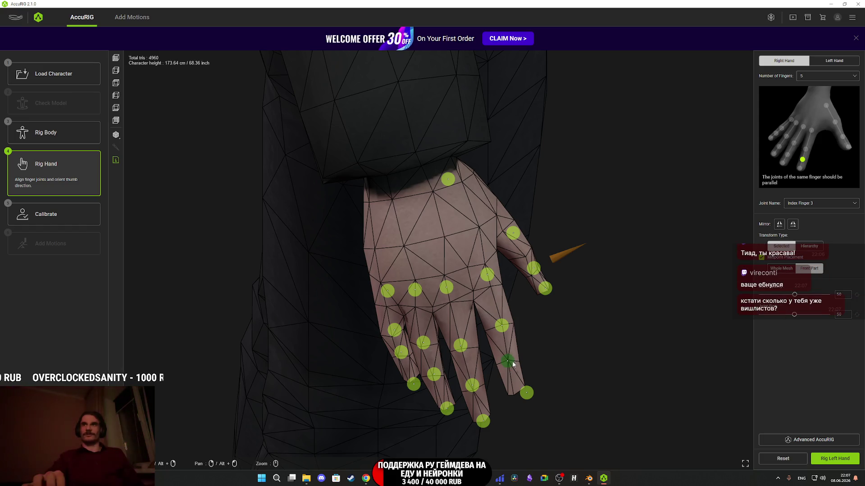
pyautogui.click(526, 392)
pyautogui.moveTo(526, 393); pyautogui.dragTo(521, 397)
pyautogui.click(510, 361)
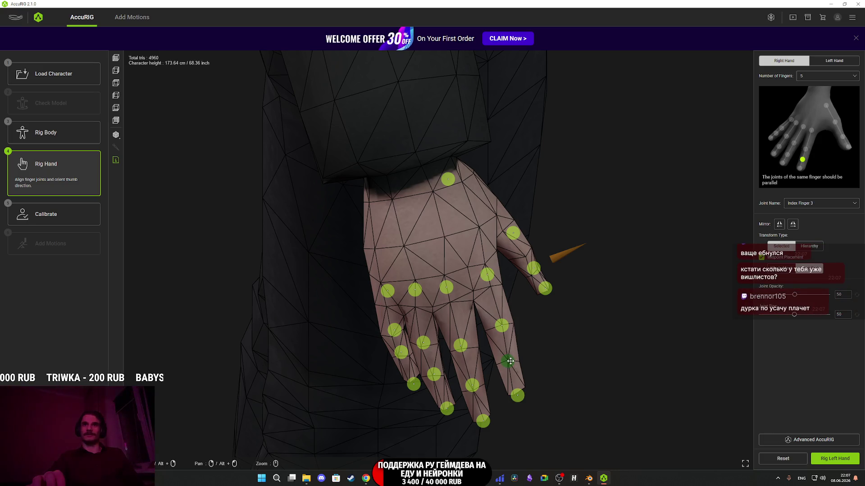
pyautogui.click(502, 326)
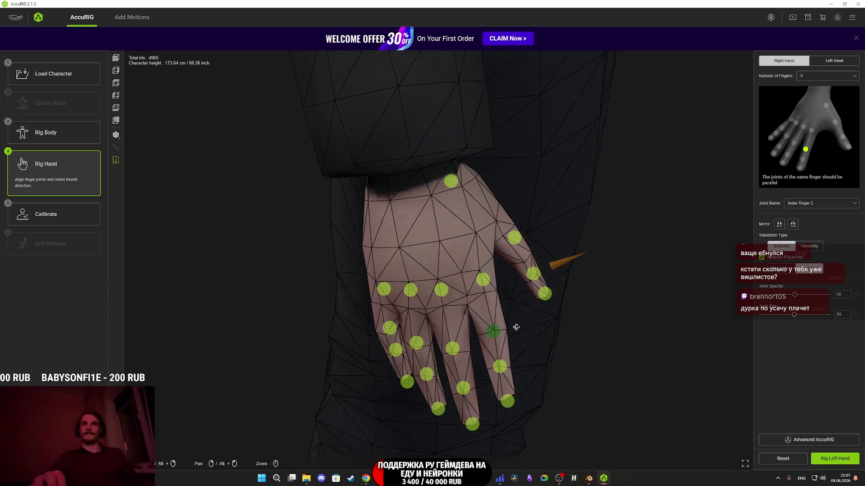
pyautogui.moveTo(494, 317); pyautogui.dragTo(516, 336)
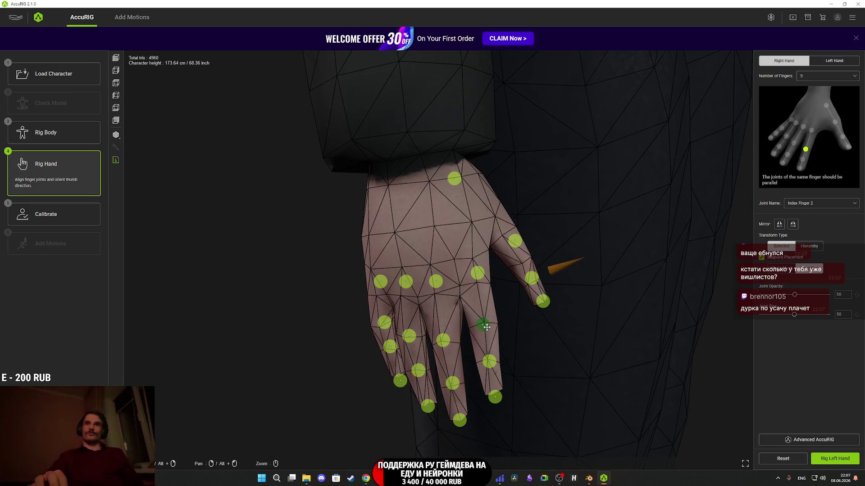
pyautogui.click(476, 274)
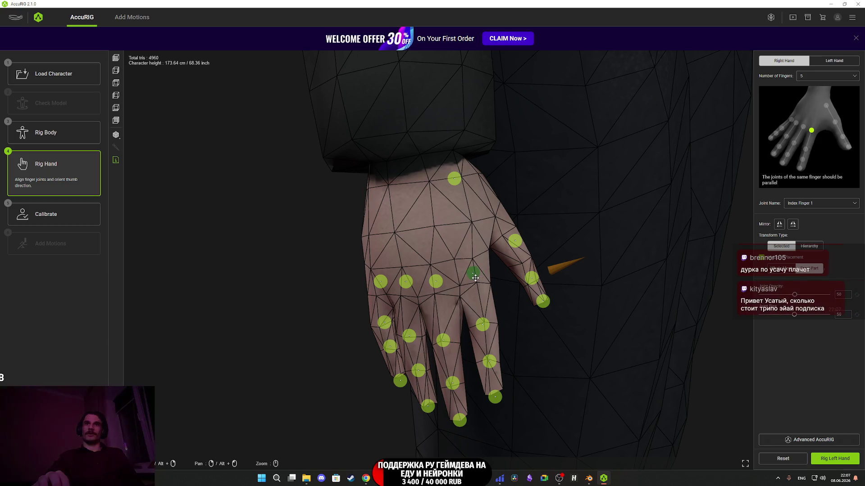
pyautogui.moveTo(475, 278); pyautogui.dragTo(476, 279)
# Move the Thumb Finger 3 joint up the thumb and finish the right hand.
pyautogui.moveTo(541, 352); pyautogui.dragTo(454, 356)
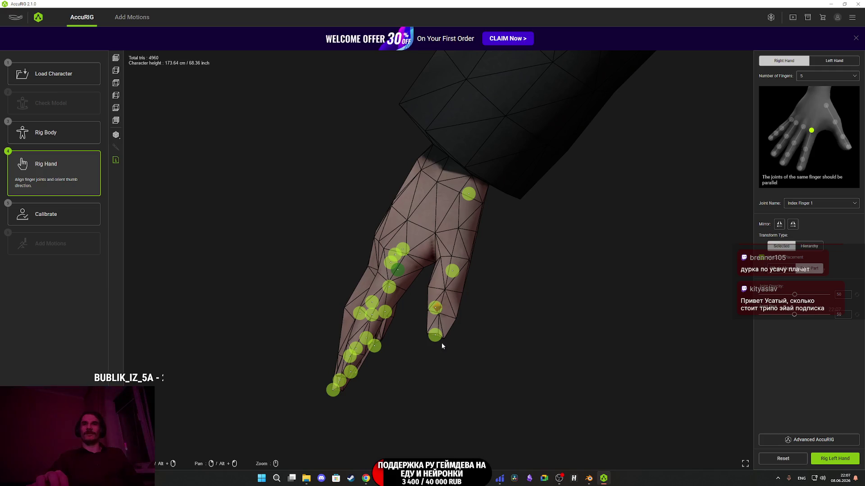
pyautogui.click(437, 336)
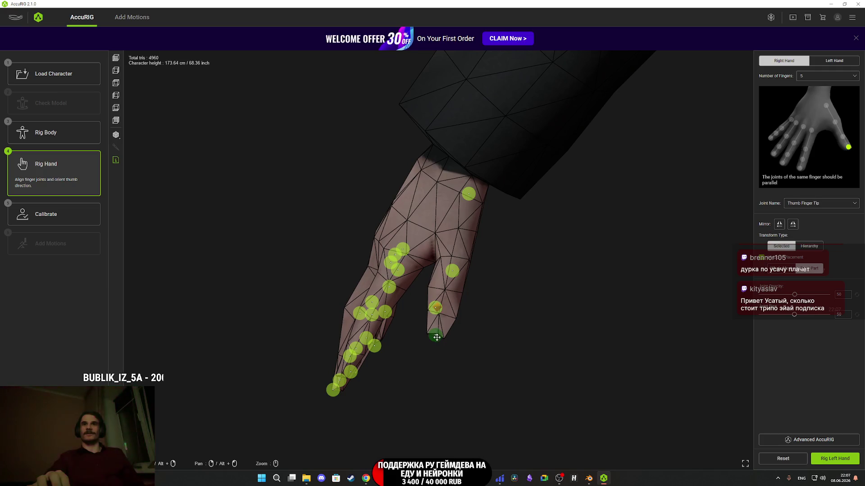
pyautogui.click(436, 309)
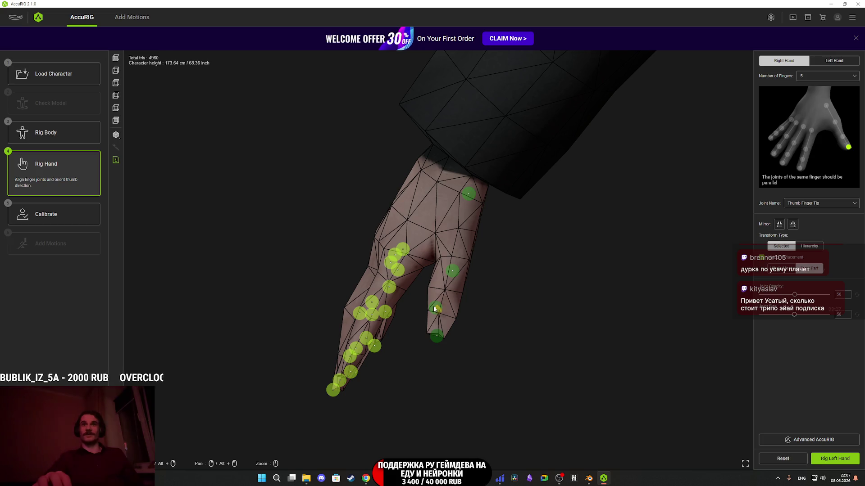
pyautogui.moveTo(440, 305)
pyautogui.mouseDown()
pyautogui.moveTo(459, 228)
pyautogui.moveTo(544, 245)
pyautogui.moveTo(517, 251)
pyautogui.moveTo(543, 239)
pyautogui.moveTo(462, 240)
pyautogui.moveTo(511, 258)
pyautogui.moveTo(564, 254)
pyautogui.moveTo(532, 229)
pyautogui.mouseUp()
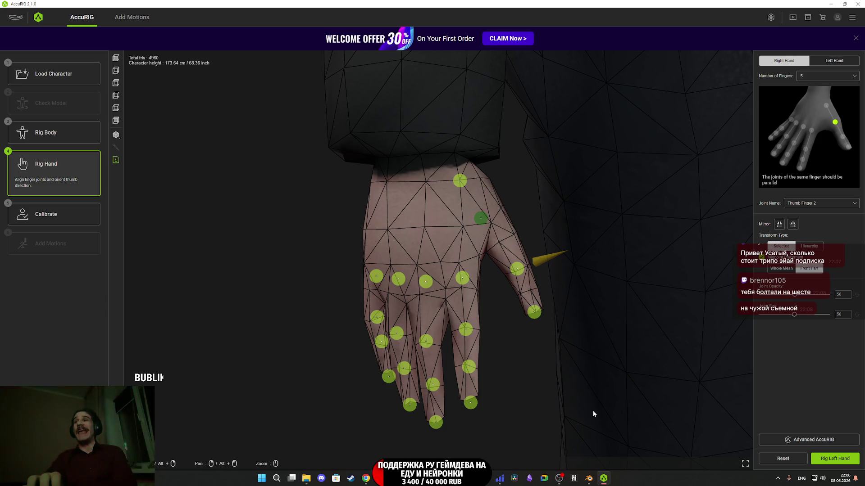
pyautogui.scroll(1, 599, 409)
pyautogui.click(829, 460)
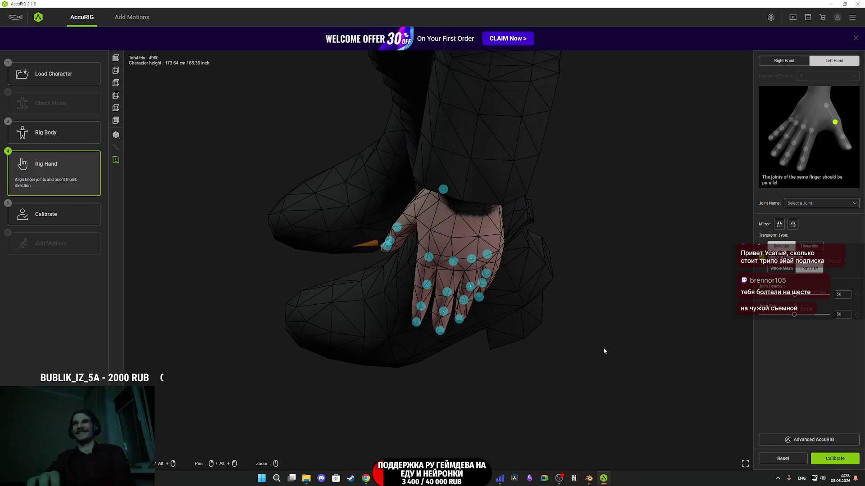
# Move the left hand's Index Tip joint down-right, then switch to the Twitch stream manager.
pyautogui.moveTo(559, 315)
pyautogui.mouseDown()
pyautogui.moveTo(556, 268)
pyautogui.moveTo(552, 291)
pyautogui.moveTo(657, 294)
pyautogui.moveTo(618, 297)
pyautogui.moveTo(557, 281)
pyautogui.mouseUp()
pyautogui.scroll(3, 557, 280)
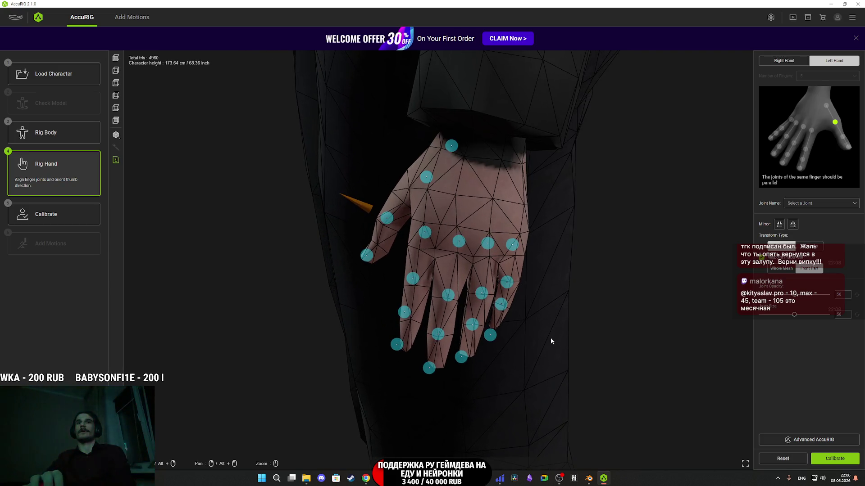
pyautogui.moveTo(554, 336); pyautogui.dragTo(550, 333)
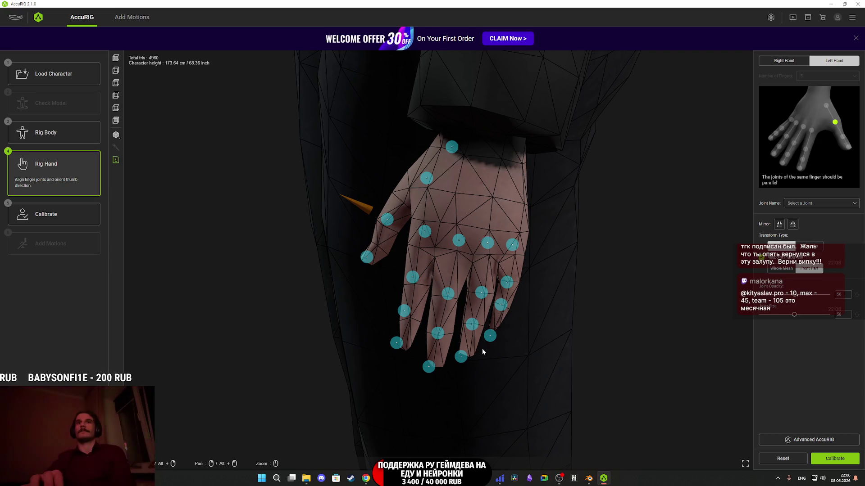
pyautogui.moveTo(397, 350); pyautogui.dragTo(406, 355)
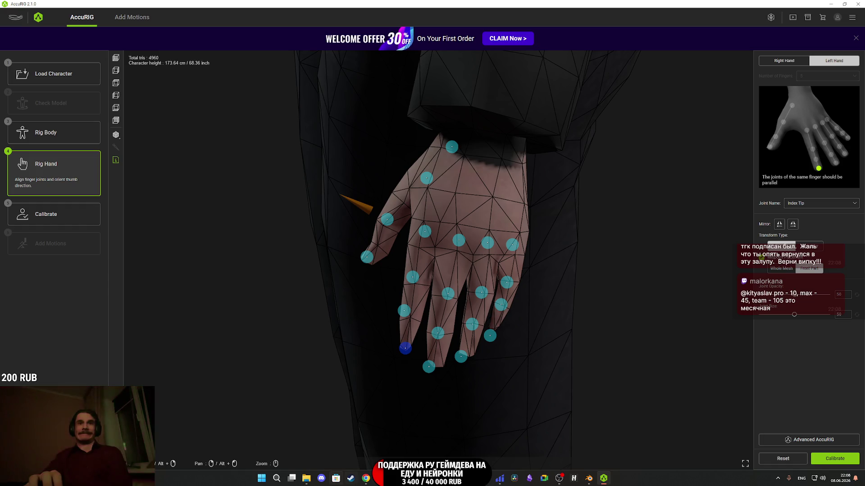
pyautogui.click(371, 480)
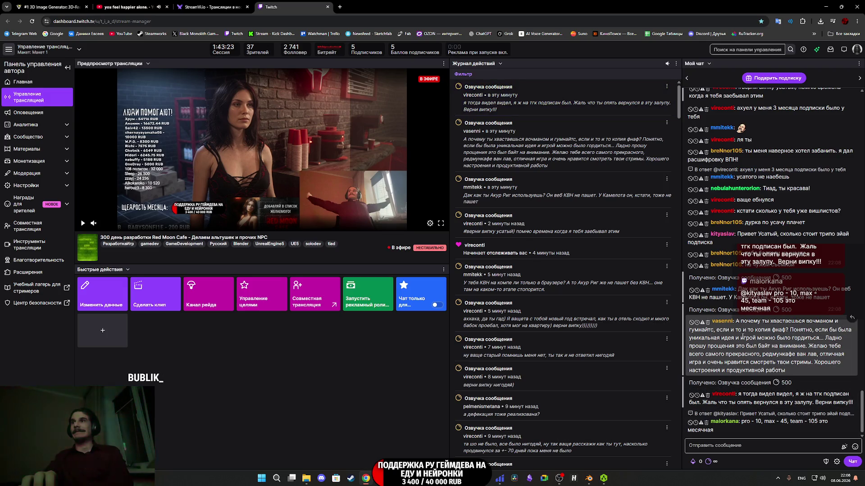
# Scroll the Twitch chat down to the newest messages, then return to AccuRIG's Rig Hand step.
pyautogui.scroll(2, 723, 332)
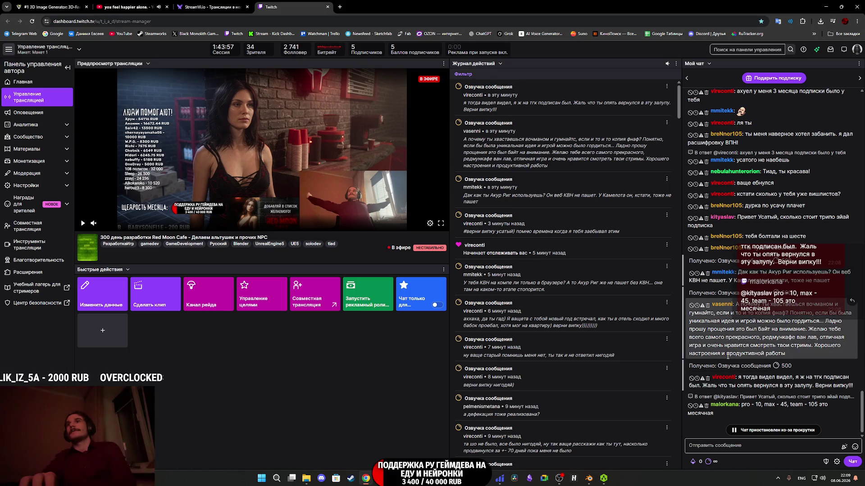
pyautogui.scroll(-2, 748, 351)
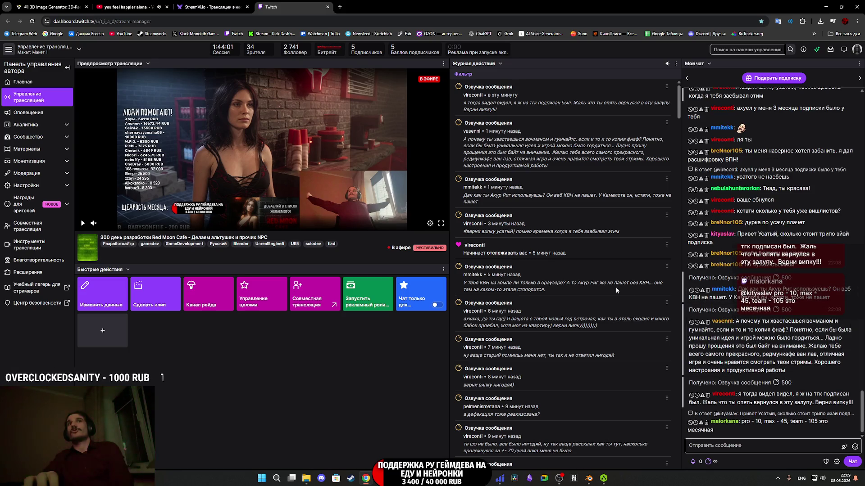
pyautogui.click(603, 479)
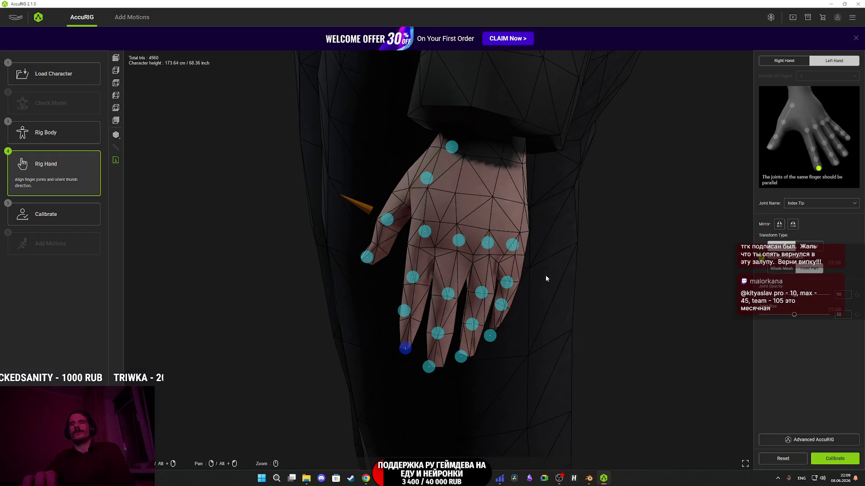
# Reposition the left hand's index and middle finger joints, undoing the misplaced middle fingertip move.
pyautogui.moveTo(577, 287); pyautogui.dragTo(567, 309)
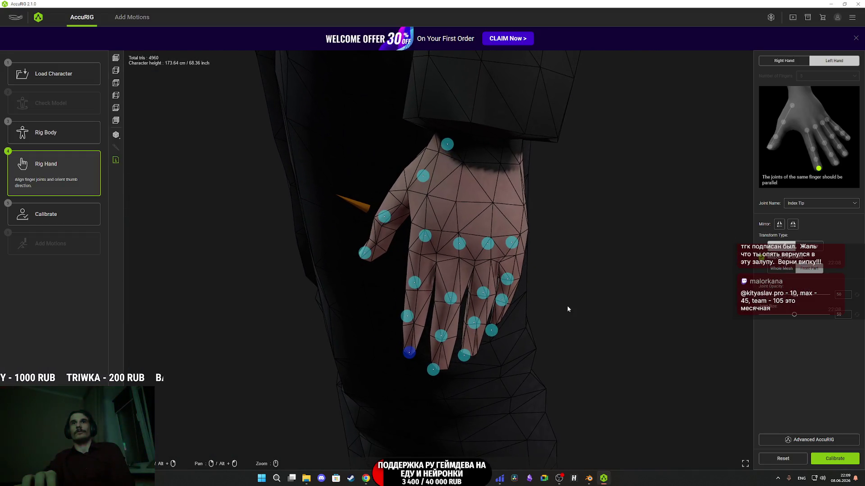
pyautogui.moveTo(415, 283); pyautogui.dragTo(418, 290)
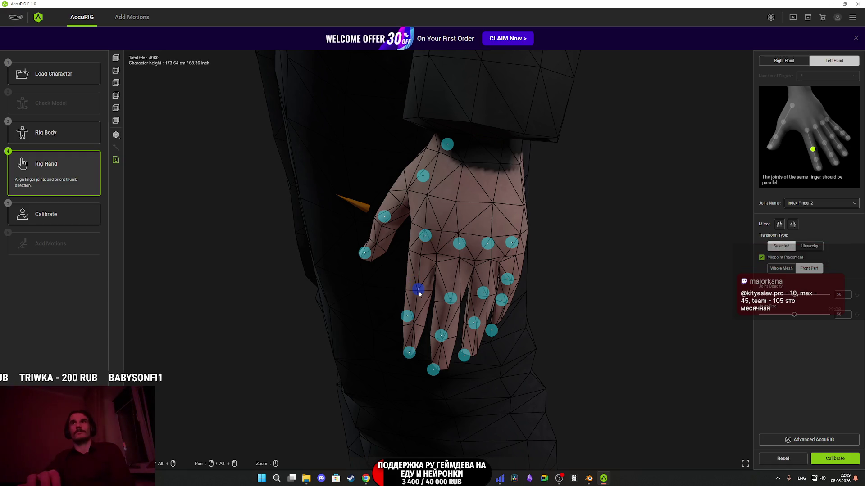
pyautogui.moveTo(406, 316); pyautogui.dragTo(413, 323)
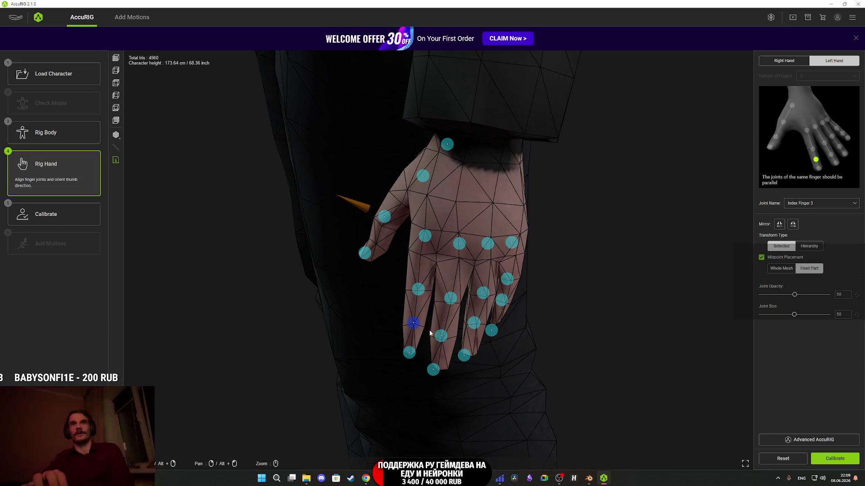
pyautogui.moveTo(446, 278); pyautogui.dragTo(462, 248)
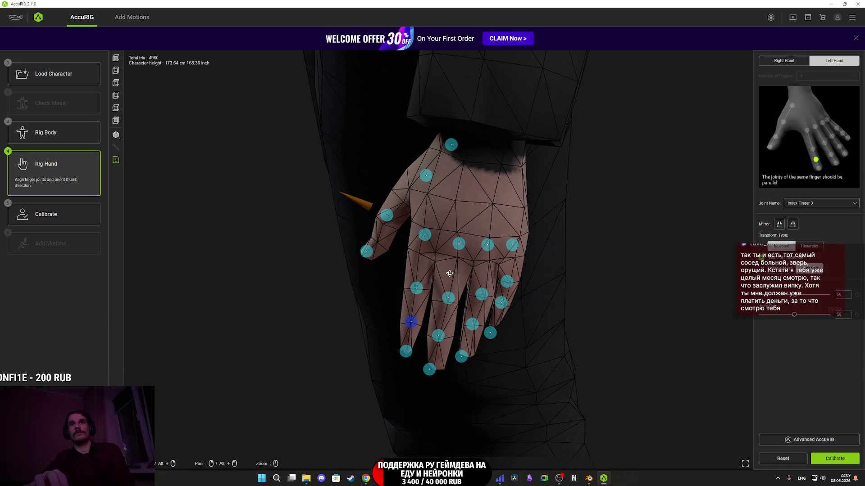
pyautogui.moveTo(448, 298); pyautogui.dragTo(448, 303)
pyautogui.moveTo(439, 336); pyautogui.dragTo(443, 340)
pyautogui.moveTo(432, 370)
pyautogui.mouseDown()
pyautogui.moveTo(463, 366)
pyautogui.moveTo(442, 354)
pyautogui.moveTo(433, 357)
pyautogui.moveTo(473, 362)
pyautogui.mouseUp()
pyautogui.hotkey('ctrl', 'z')
pyautogui.hotkey('ctrl', 'z')
pyautogui.hotkey('ctrl', 'z')
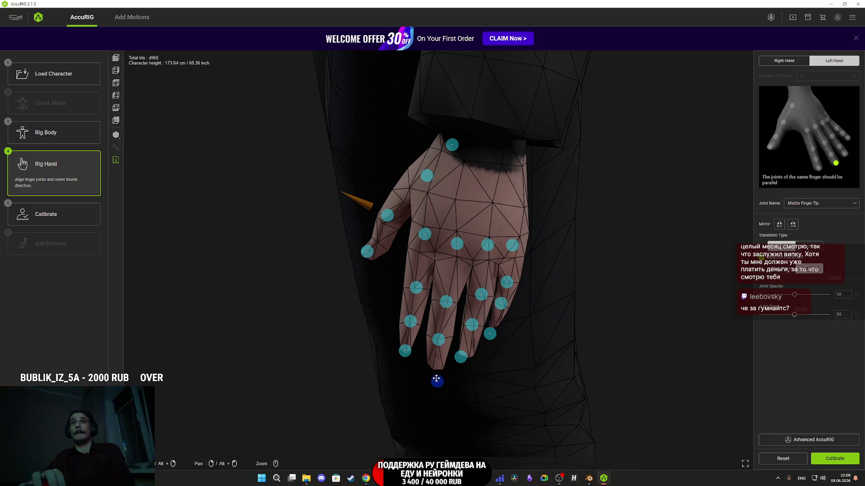
pyautogui.hotkey('ctrl', 'z')
pyautogui.hotkey('ctrl', 'z')
pyautogui.hotkey('ctrl', 'z')
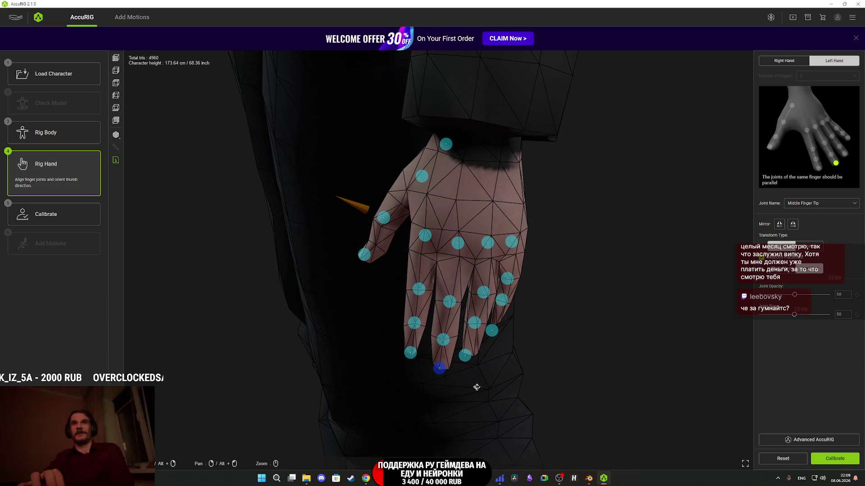
# Check the ring and pinky finger joints, then calibrate so skin weights are calculated.
pyautogui.moveTo(489, 346)
pyautogui.mouseDown()
pyautogui.moveTo(517, 349)
pyautogui.moveTo(490, 342)
pyautogui.mouseUp()
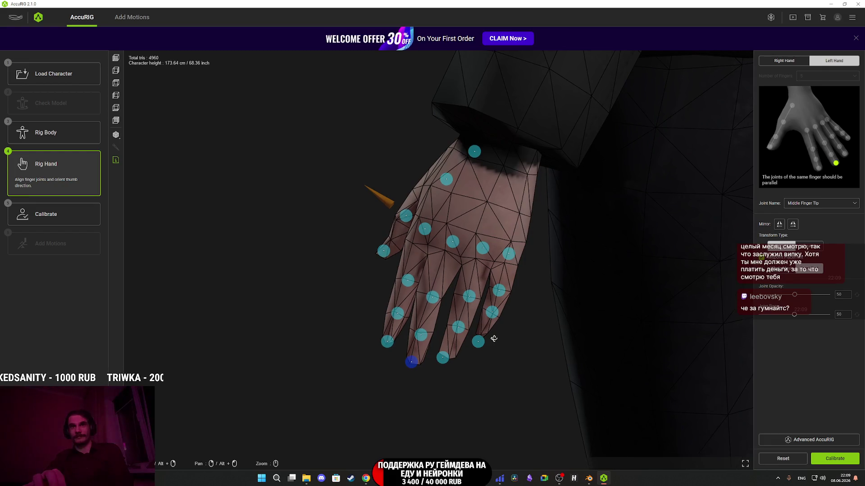
pyautogui.click(480, 249)
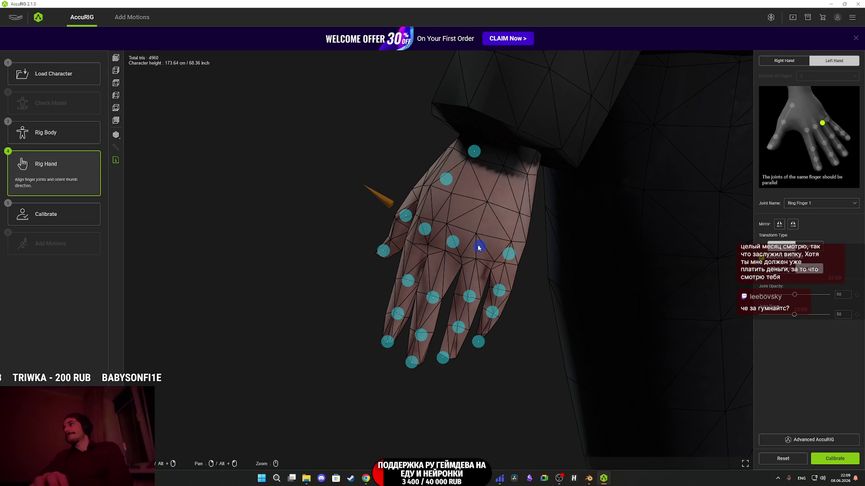
pyautogui.click(469, 296)
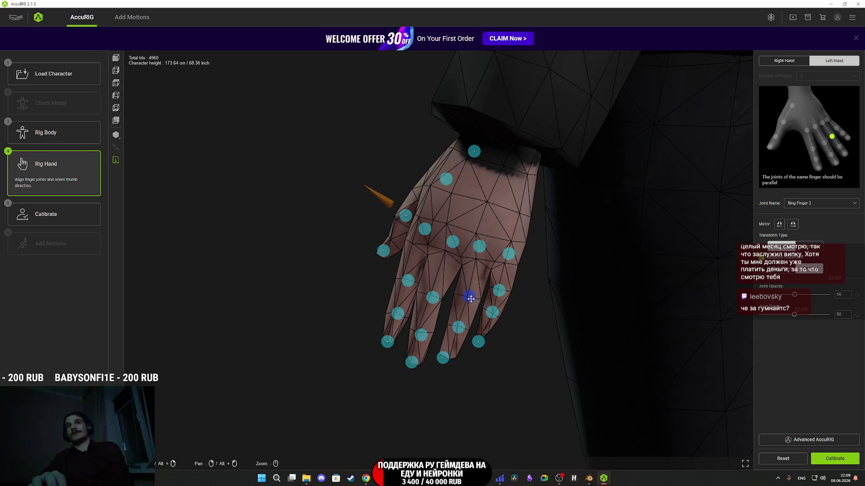
pyautogui.click(462, 327)
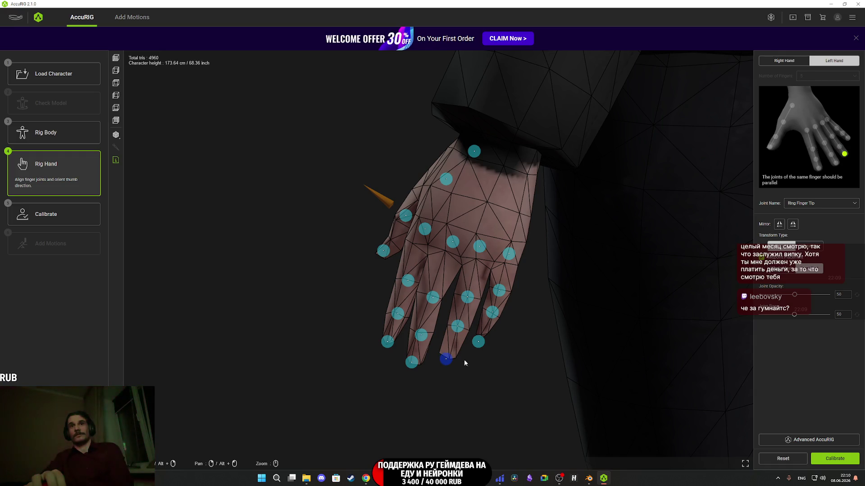
pyautogui.moveTo(497, 365)
pyautogui.mouseDown()
pyautogui.moveTo(465, 360)
pyautogui.moveTo(459, 349)
pyautogui.moveTo(491, 358)
pyautogui.moveTo(491, 369)
pyautogui.mouseUp()
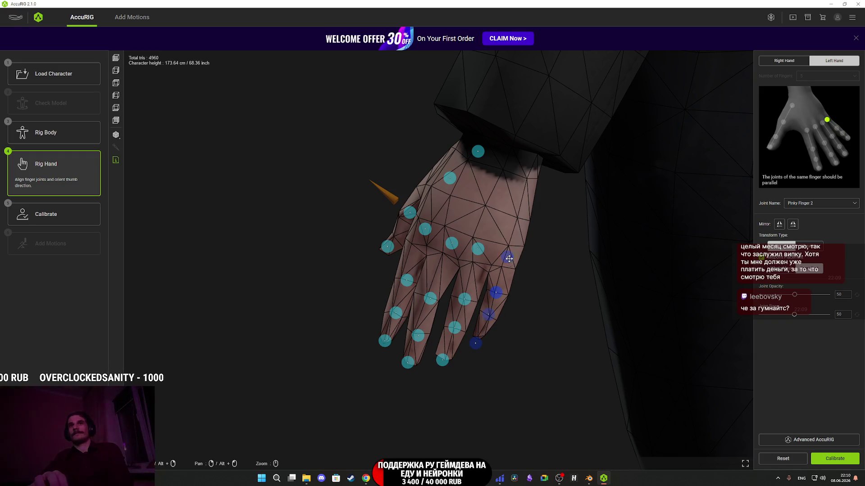
pyautogui.moveTo(535, 277)
pyautogui.mouseDown()
pyautogui.moveTo(547, 284)
pyautogui.moveTo(526, 285)
pyautogui.moveTo(506, 262)
pyautogui.mouseUp()
pyautogui.moveTo(548, 304)
pyautogui.mouseDown()
pyautogui.moveTo(557, 297)
pyautogui.moveTo(531, 291)
pyautogui.moveTo(579, 315)
pyautogui.moveTo(595, 308)
pyautogui.mouseUp()
pyautogui.click(835, 459)
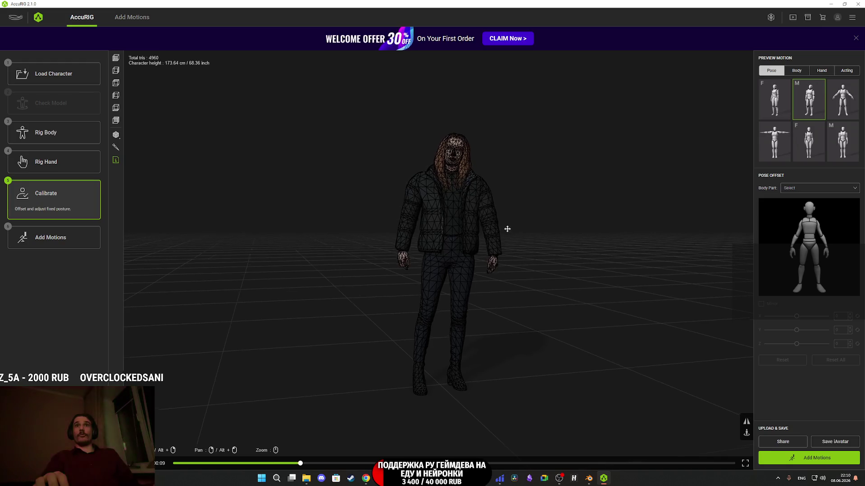
# Turn the character to face front and set the viewport shading to Final Render.
pyautogui.scroll(5, 514, 264)
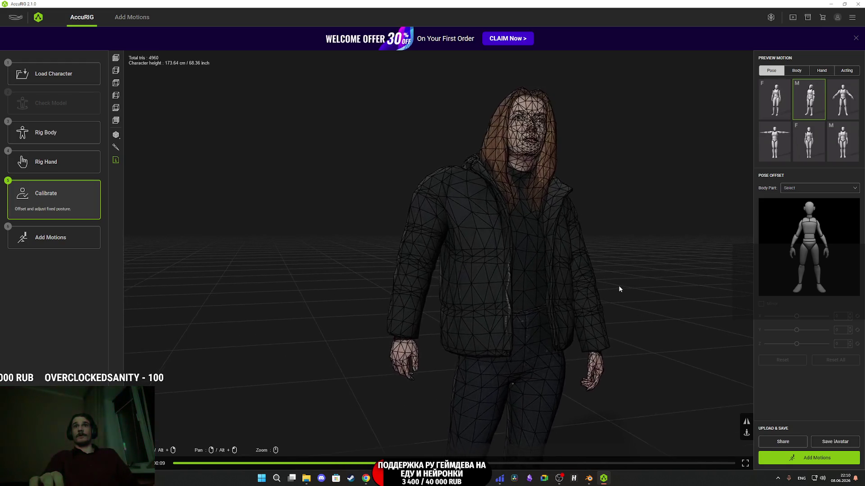
pyautogui.moveTo(619, 289)
pyautogui.mouseDown()
pyautogui.moveTo(558, 305)
pyautogui.moveTo(566, 294)
pyautogui.moveTo(546, 294)
pyautogui.moveTo(567, 297)
pyautogui.mouseUp()
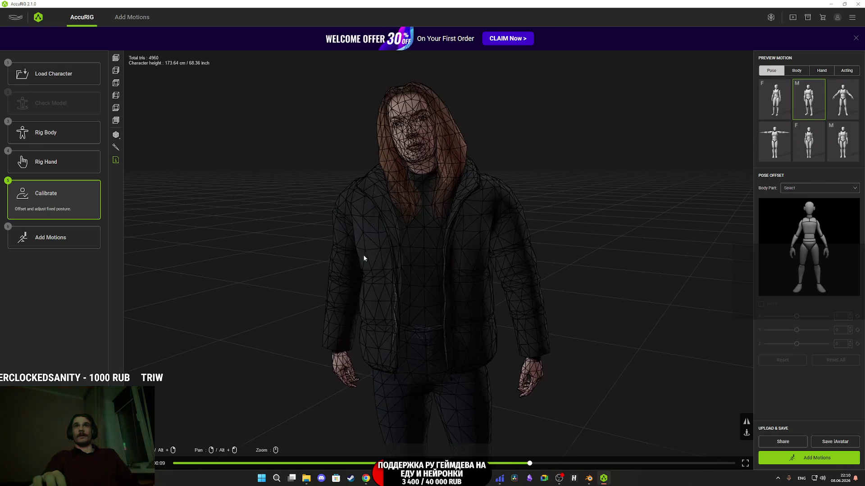
pyautogui.click(116, 135)
pyautogui.click(154, 139)
# Orbit around the textured character to view its front and back, then switch to Twitch Stream Manager.
pyautogui.moveTo(271, 252)
pyautogui.mouseDown()
pyautogui.moveTo(319, 259)
pyautogui.moveTo(263, 252)
pyautogui.moveTo(313, 249)
pyautogui.moveTo(339, 258)
pyautogui.moveTo(304, 254)
pyautogui.moveTo(361, 268)
pyautogui.mouseUp()
pyautogui.moveTo(431, 297)
pyautogui.mouseDown()
pyautogui.moveTo(650, 295)
pyautogui.moveTo(618, 305)
pyautogui.moveTo(417, 299)
pyautogui.moveTo(460, 249)
pyautogui.moveTo(361, 239)
pyautogui.moveTo(486, 238)
pyautogui.moveTo(485, 350)
pyautogui.mouseUp()
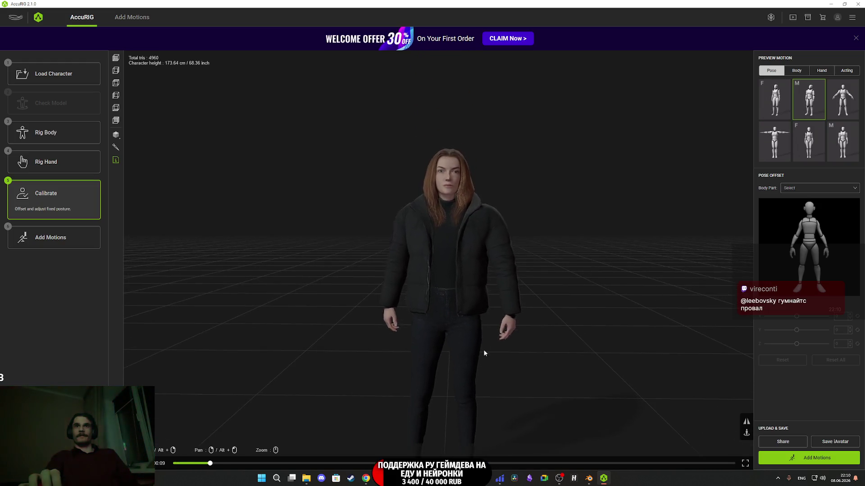
pyautogui.scroll(3, 486, 333)
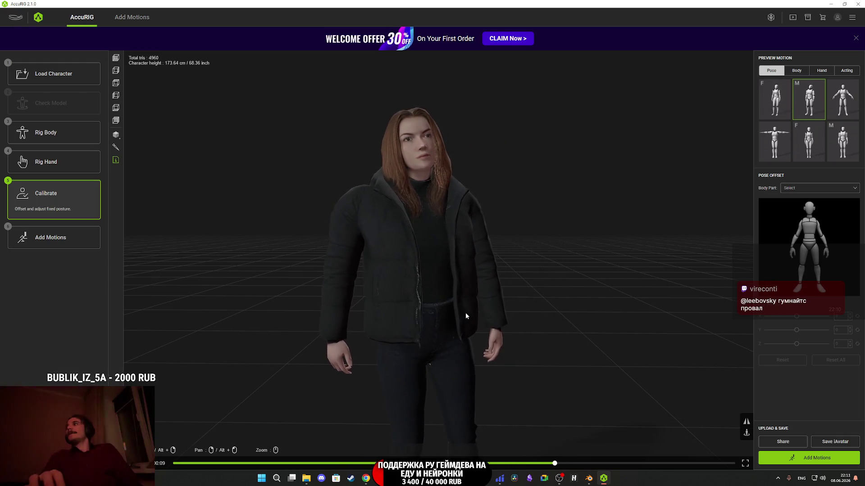
pyautogui.click(366, 479)
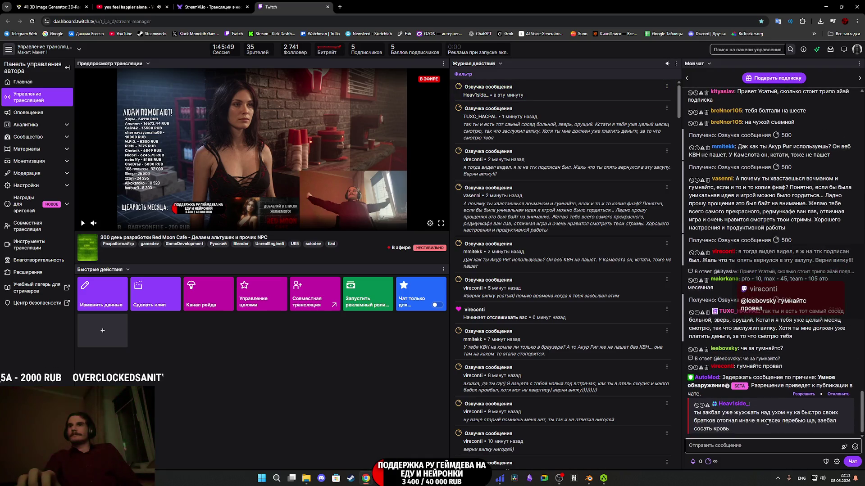
# Deny the chat message held by AutoMod.
pyautogui.click(838, 394)
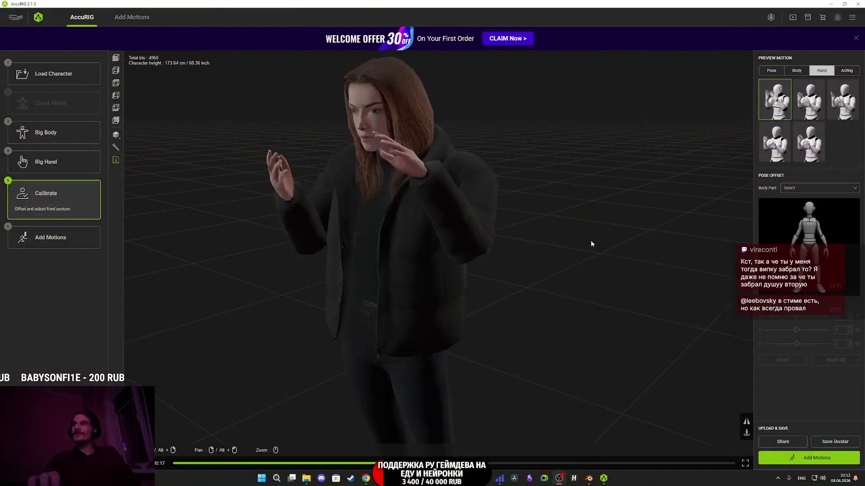
# Orbit to a frontal view of the hands during the hand motion, then show the Acting motion previews.
pyautogui.moveTo(554, 215)
pyautogui.mouseDown()
pyautogui.moveTo(560, 252)
pyautogui.moveTo(581, 284)
pyautogui.moveTo(498, 253)
pyautogui.moveTo(465, 257)
pyautogui.moveTo(517, 251)
pyautogui.moveTo(589, 304)
pyautogui.moveTo(554, 270)
pyautogui.moveTo(553, 249)
pyautogui.moveTo(559, 276)
pyautogui.moveTo(579, 295)
pyautogui.moveTo(569, 253)
pyautogui.mouseUp()
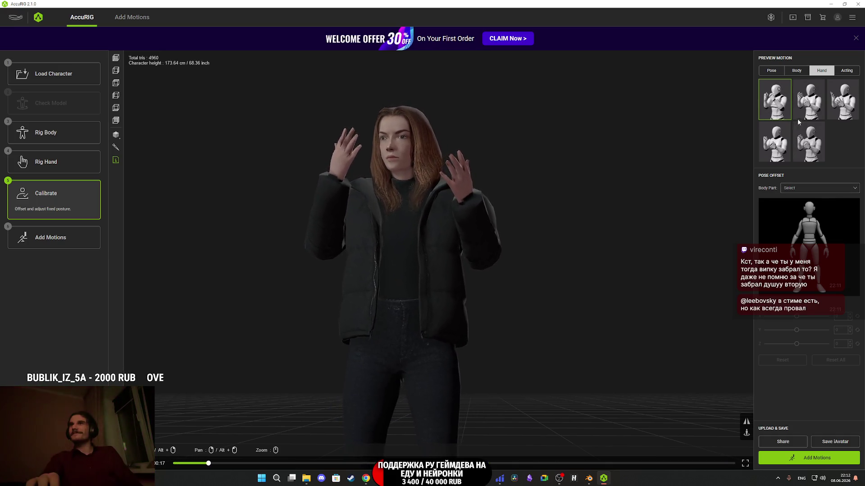
pyautogui.click(847, 72)
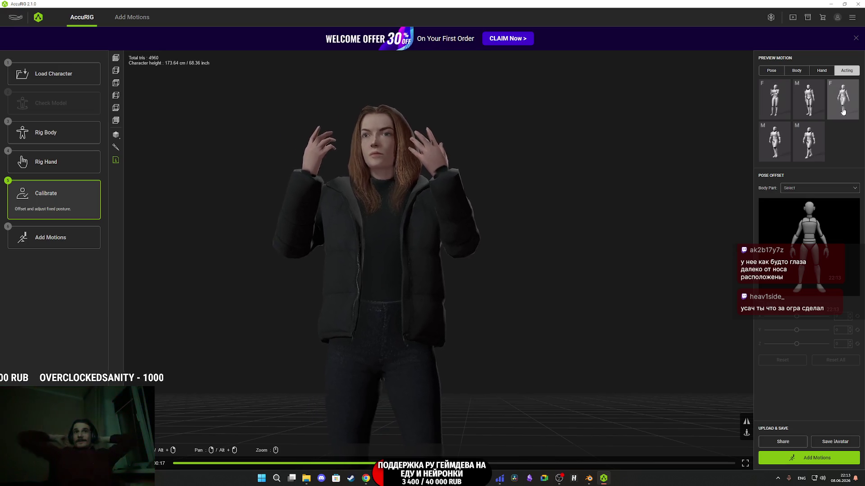
# Orbit to watch the acting motion from a low angle, then open the Add Motions library.
pyautogui.moveTo(504, 290)
pyautogui.mouseDown()
pyautogui.moveTo(373, 315)
pyautogui.moveTo(521, 317)
pyautogui.mouseUp()
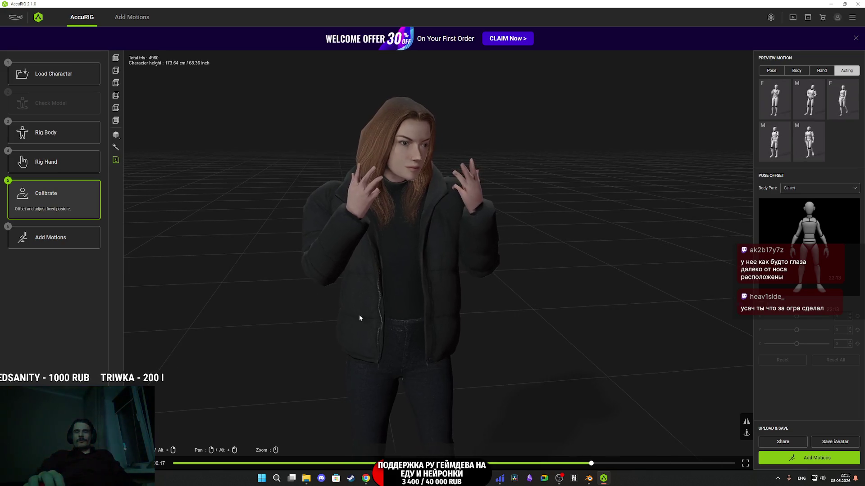
pyautogui.moveTo(380, 234)
pyautogui.mouseDown()
pyautogui.moveTo(372, 256)
pyautogui.moveTo(403, 230)
pyautogui.moveTo(345, 237)
pyautogui.moveTo(382, 284)
pyautogui.mouseUp()
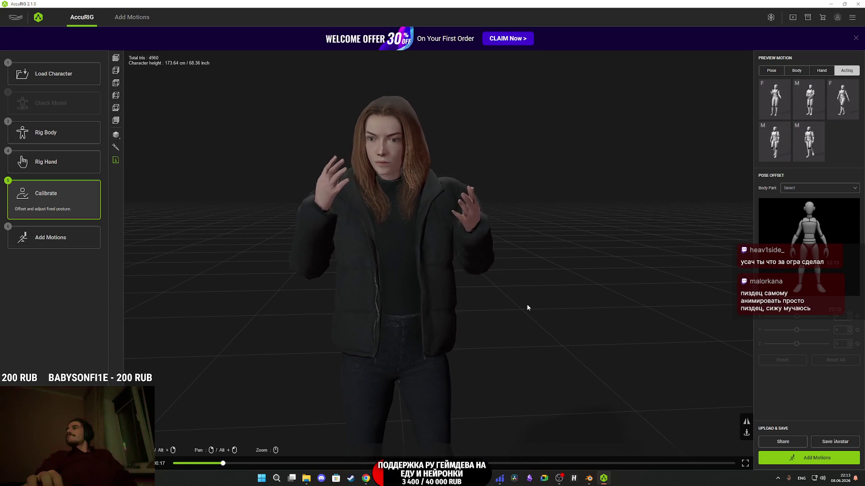
pyautogui.click(809, 464)
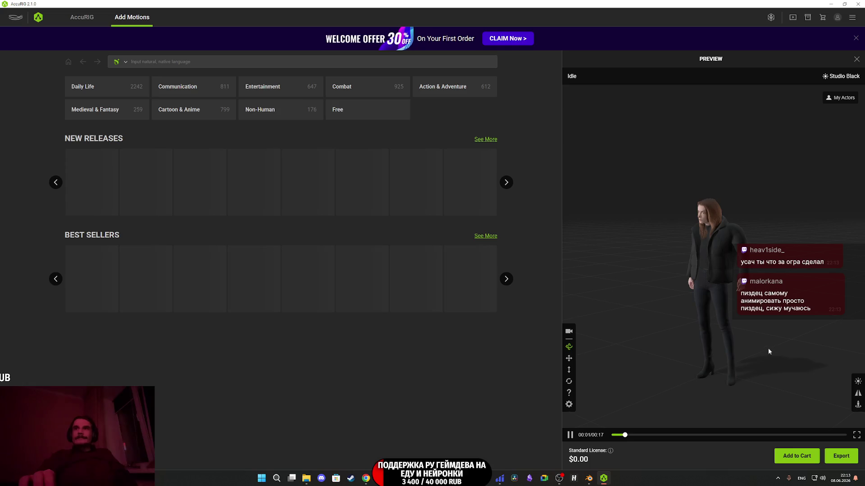
# Export the character as FBX with Unreal (UE4 Skeleton) settings, character only.
pyautogui.click(833, 455)
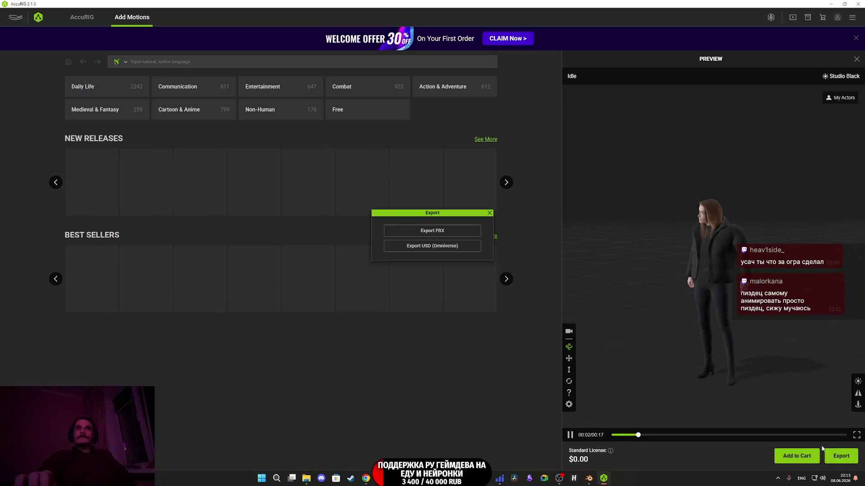
pyautogui.click(434, 231)
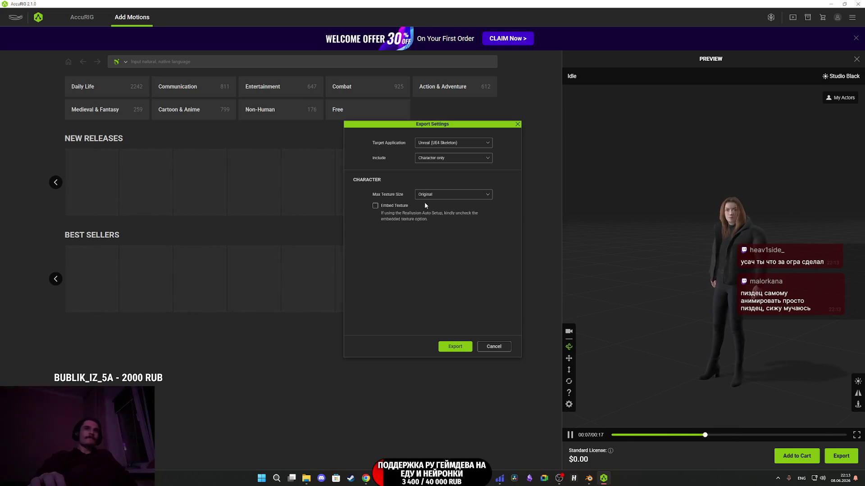
pyautogui.click(455, 347)
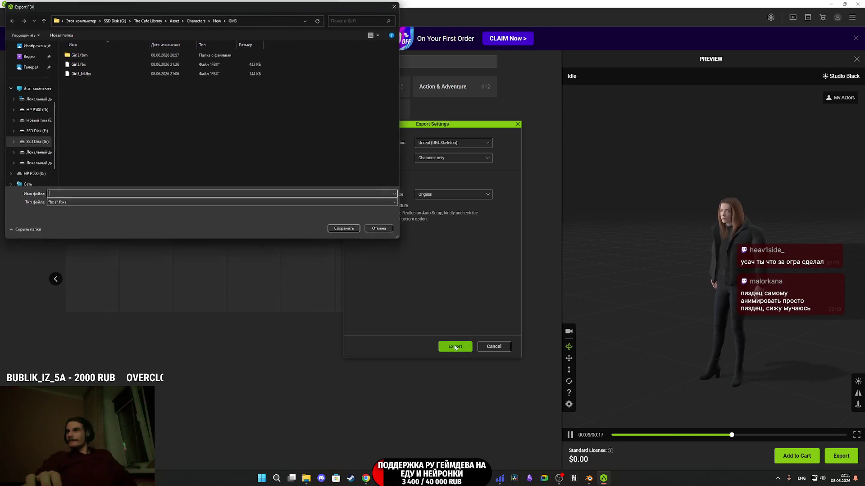
# Target the Girl4 folder and name the file Girl4.fbx, dropping the _M suffix.
pyautogui.click(217, 19)
pyautogui.doubleClick(83, 92)
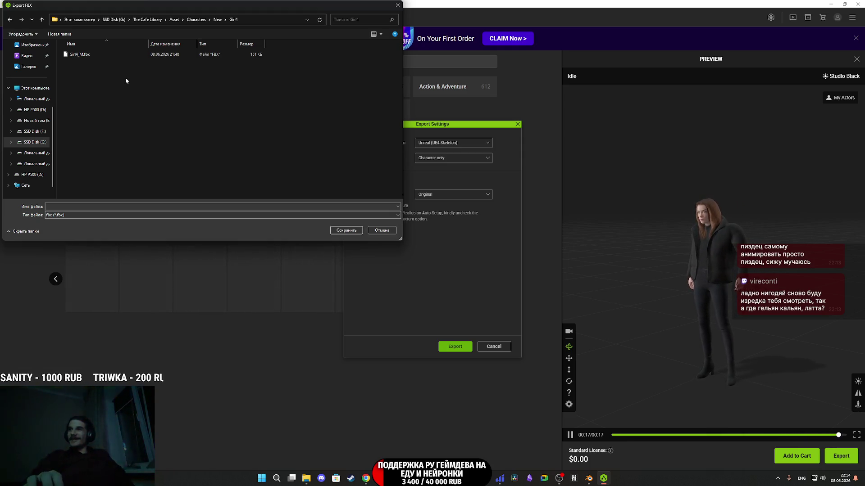
pyautogui.click(88, 55)
pyautogui.click(69, 206)
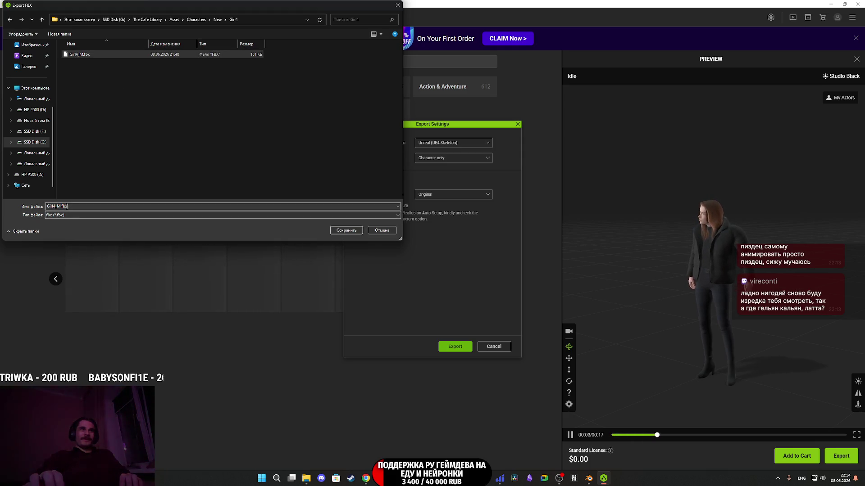
pyautogui.press('BackSpace')
pyautogui.press('BackSpace')
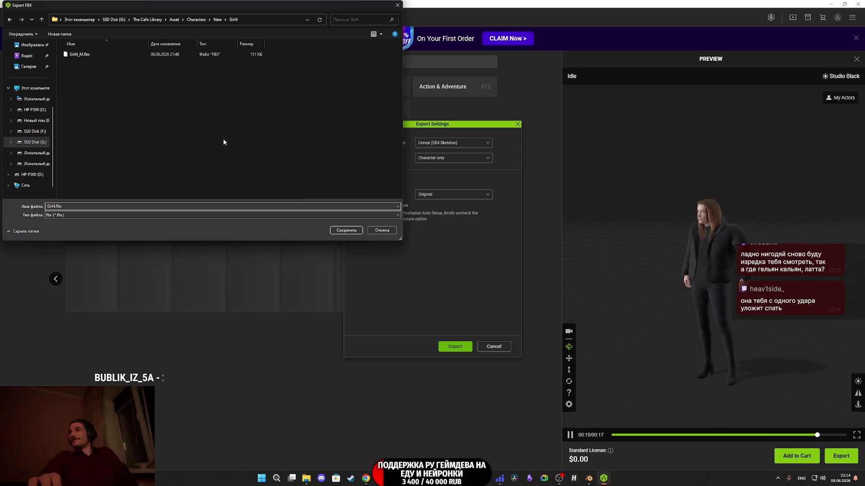
# Save the Girl4.fbx export and close the Photos window showing Girl4_BC.png.
pyautogui.click(346, 230)
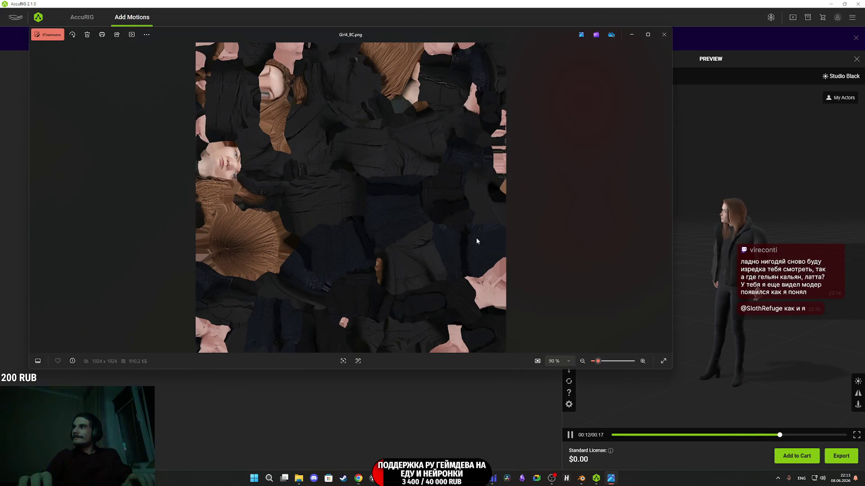
pyautogui.click(663, 34)
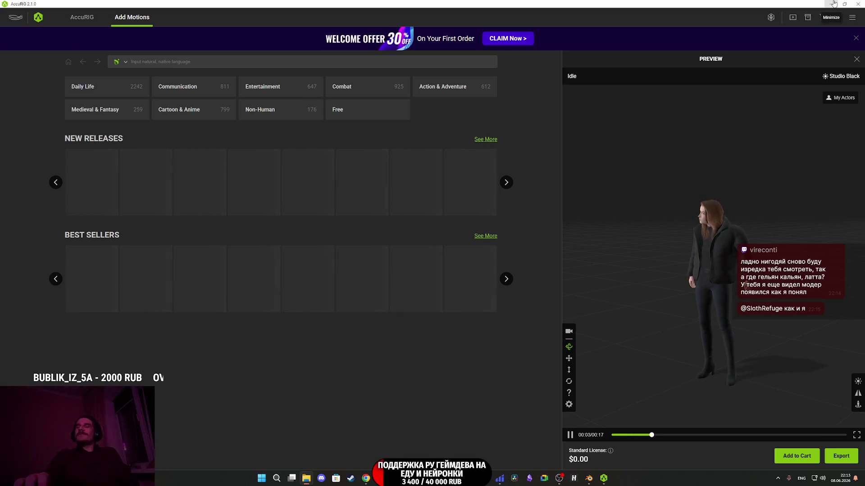
# Minimize AccuRIG and bring the CafeGame Unreal Editor to the front.
pyautogui.click(830, 4)
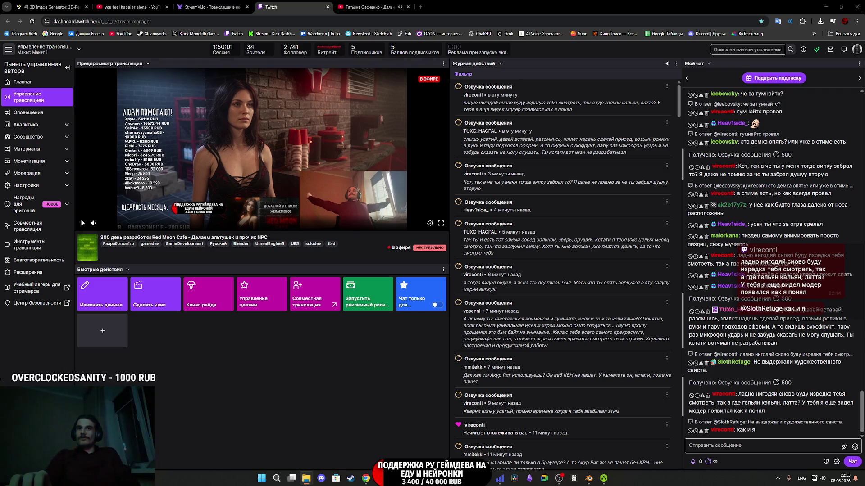
pyautogui.moveTo(440, 478)
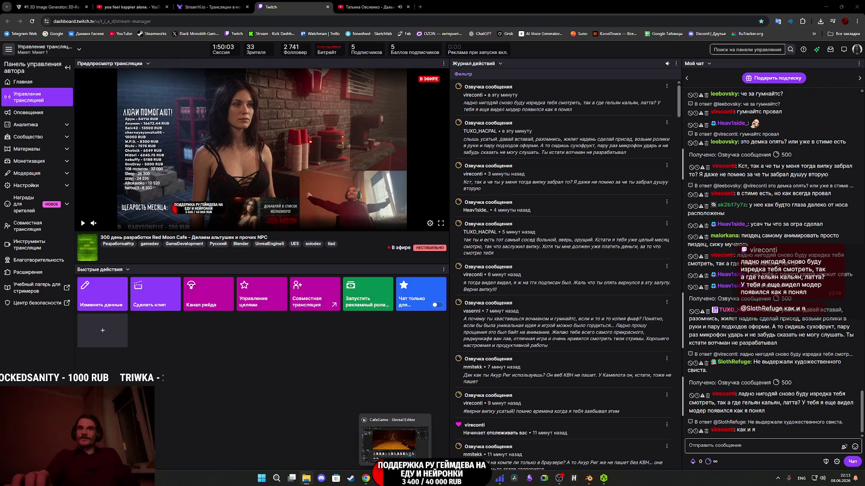
pyautogui.click(395, 479)
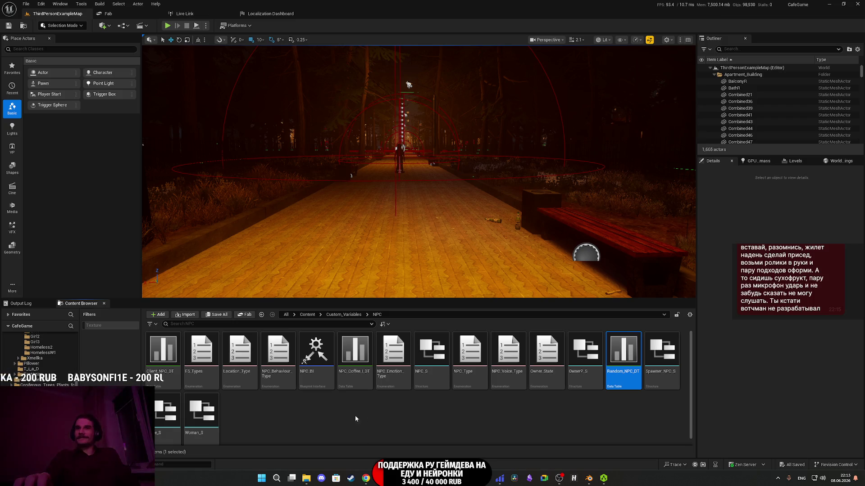
# Open the Characters folder in the Content Browser, then switch to the YouTube tab in Chrome.
pyautogui.click(333, 413)
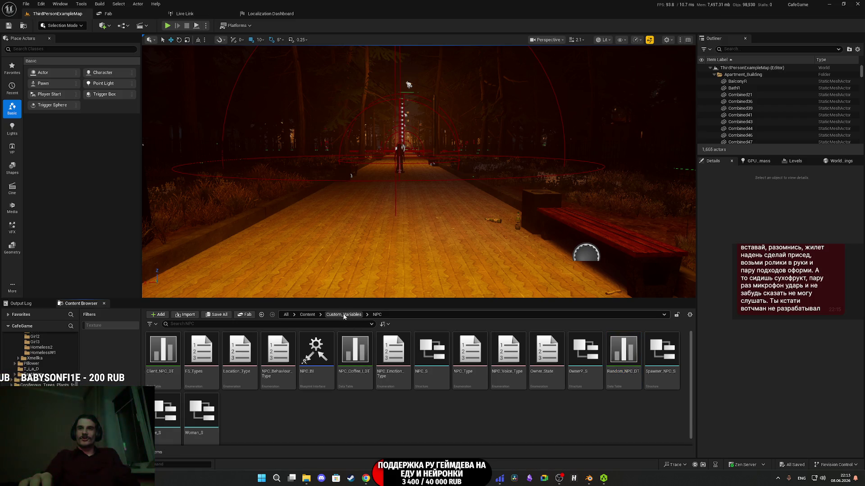
pyautogui.click(314, 314)
pyautogui.click(356, 360)
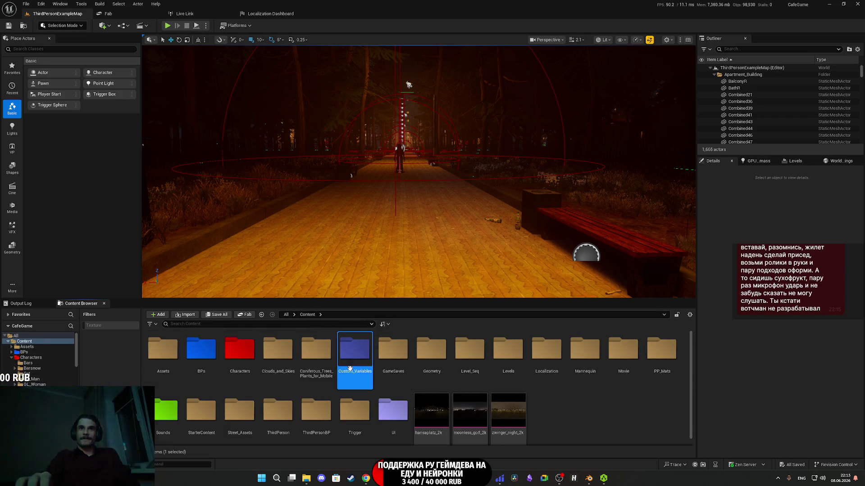
pyautogui.doubleClick(355, 358)
pyautogui.click(307, 314)
pyautogui.click(244, 359)
pyautogui.doubleClick(244, 359)
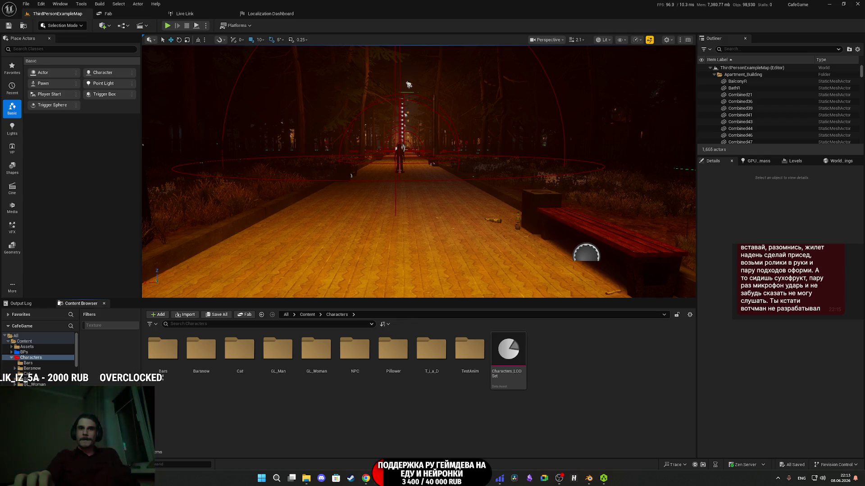
pyautogui.click(366, 478)
pyautogui.click(383, 8)
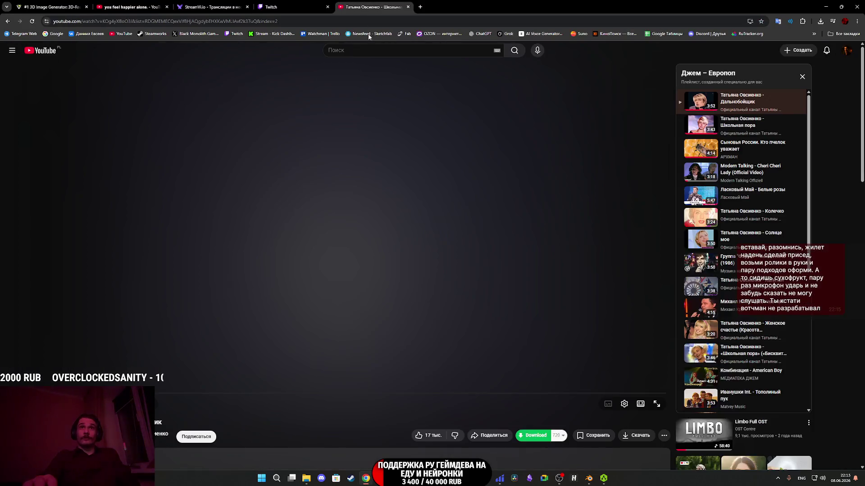
# Play the first playlist track, Дальнобойщик, in theater view, then return to the Twitch dashboard.
pyautogui.click(401, 228)
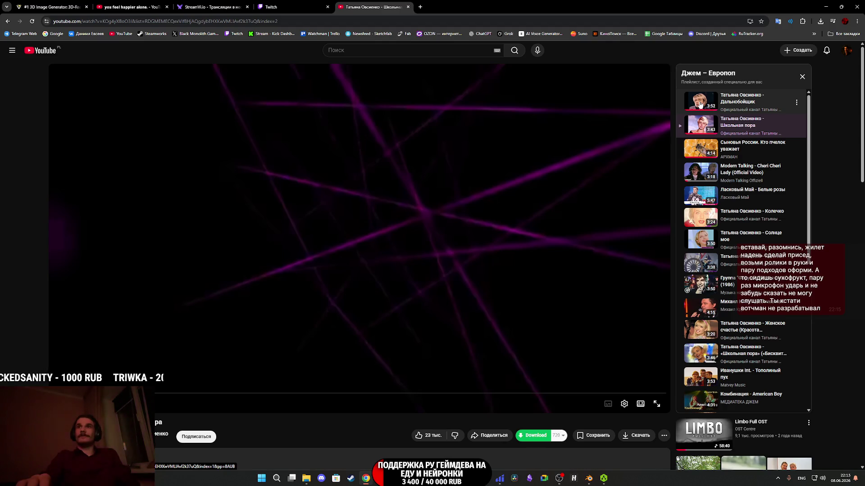
pyautogui.click(699, 105)
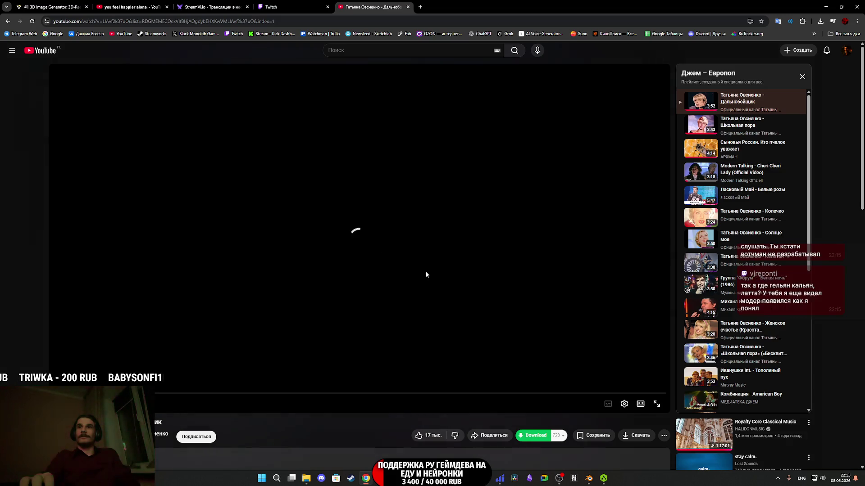
pyautogui.click(638, 404)
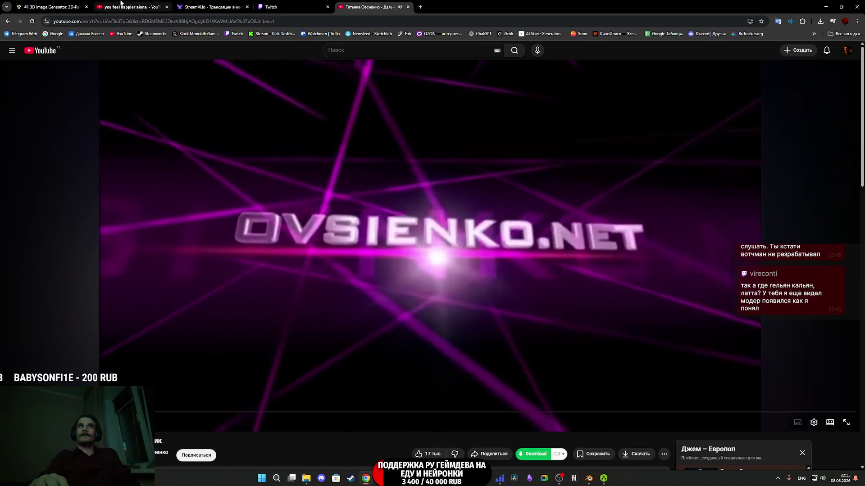
pyautogui.click(131, 6)
pyautogui.click(288, 7)
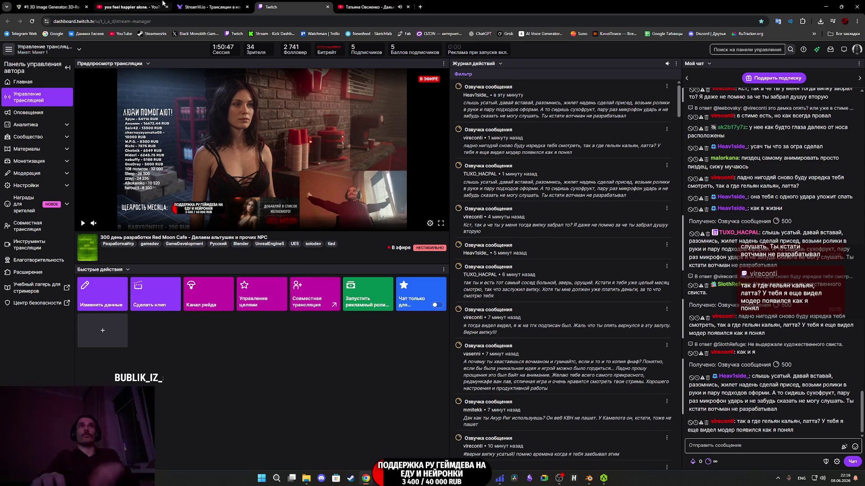
# Scroll through Tripo Studio's generated close-up face images, then bring the CafeGame Unreal Editor forward.
pyautogui.click(41, 4)
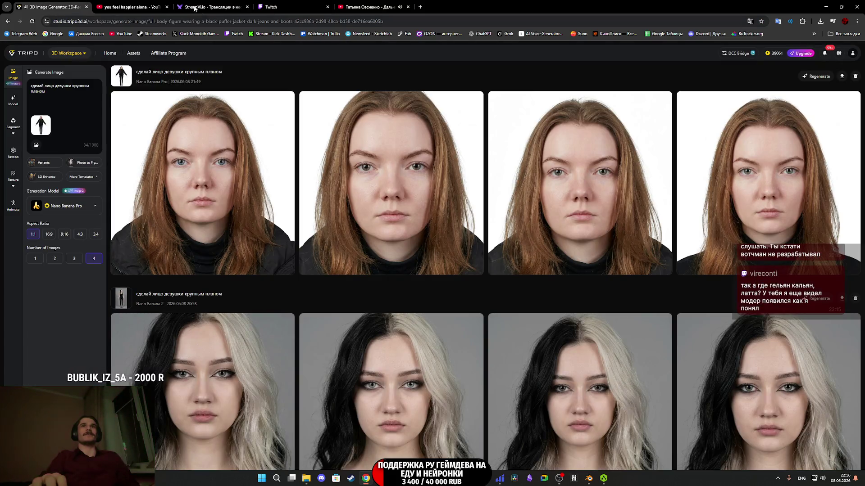
pyautogui.click(130, 6)
pyautogui.click(58, 6)
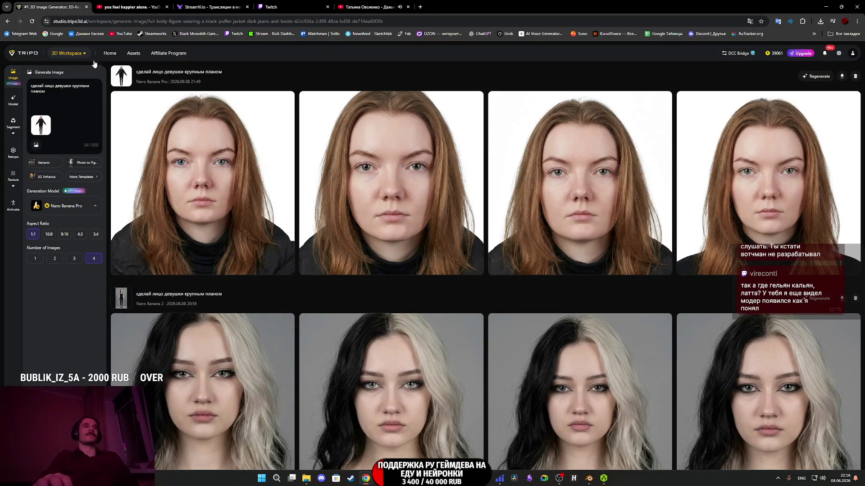
pyautogui.scroll(-2, 387, 324)
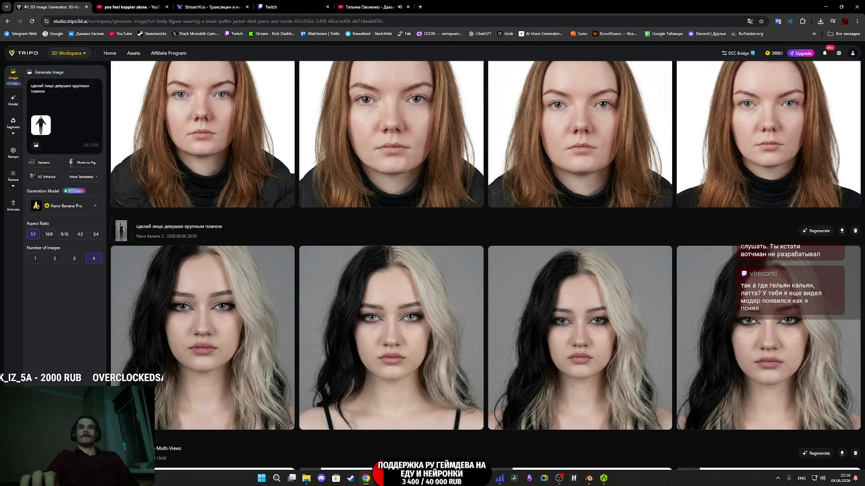
pyautogui.moveTo(394, 478)
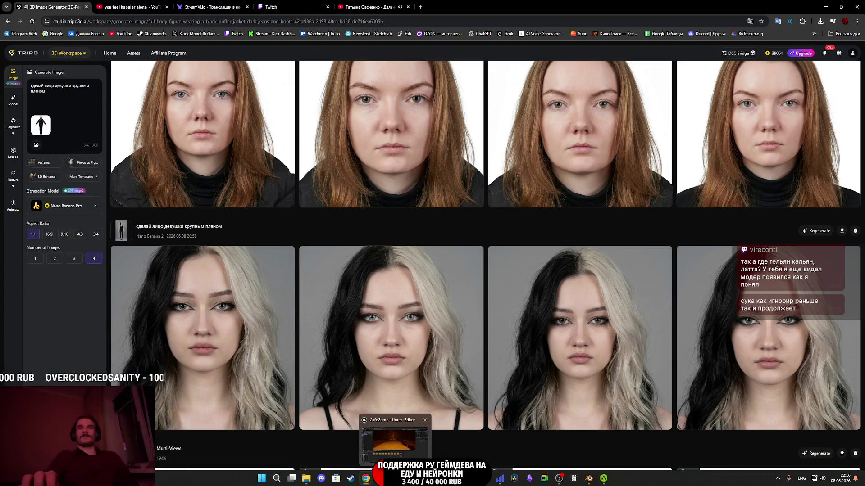
pyautogui.click(394, 439)
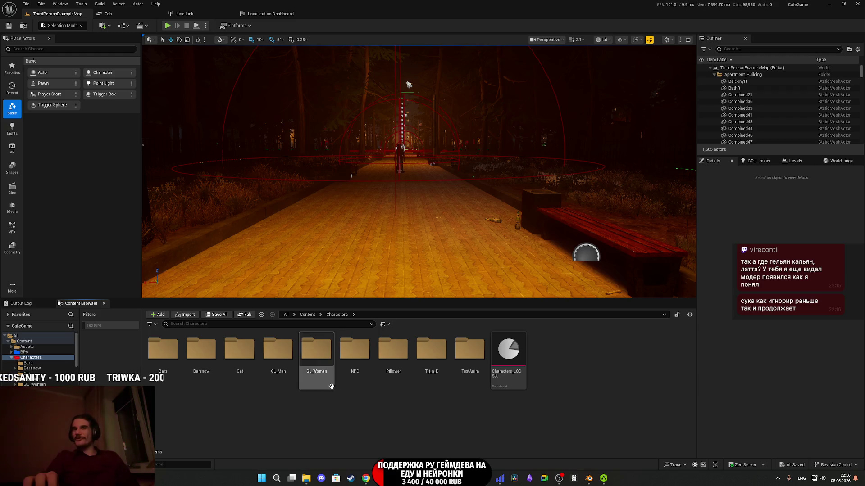
# Make a Girl4 folder in Characters/NPC/New and import Girl4.fbx into it with default settings.
pyautogui.click(356, 363)
pyautogui.doubleClick(356, 363)
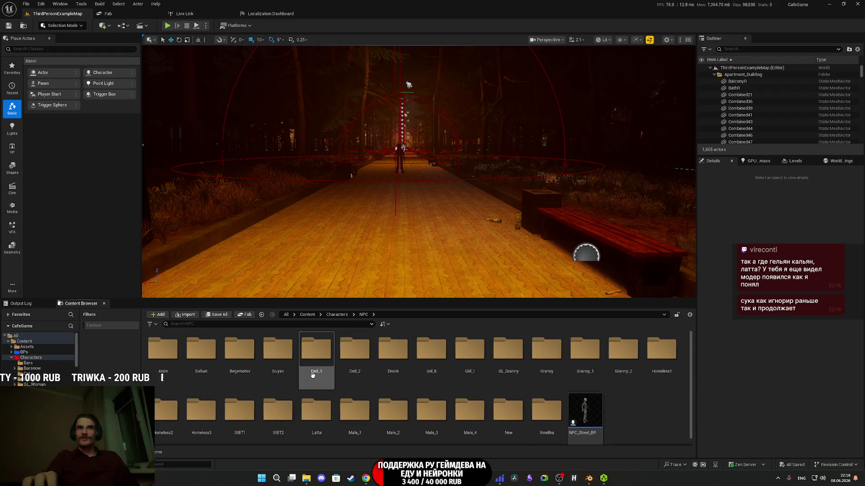
pyautogui.doubleClick(507, 416)
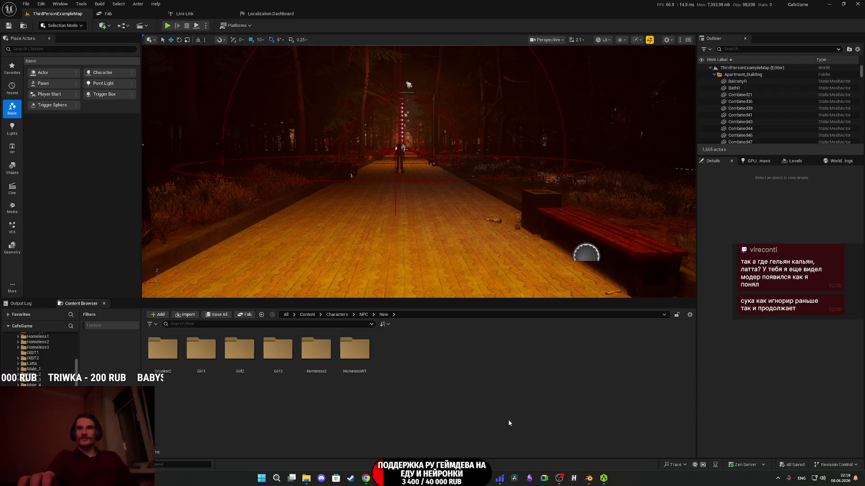
pyautogui.rightClick(408, 373)
pyautogui.click(432, 138)
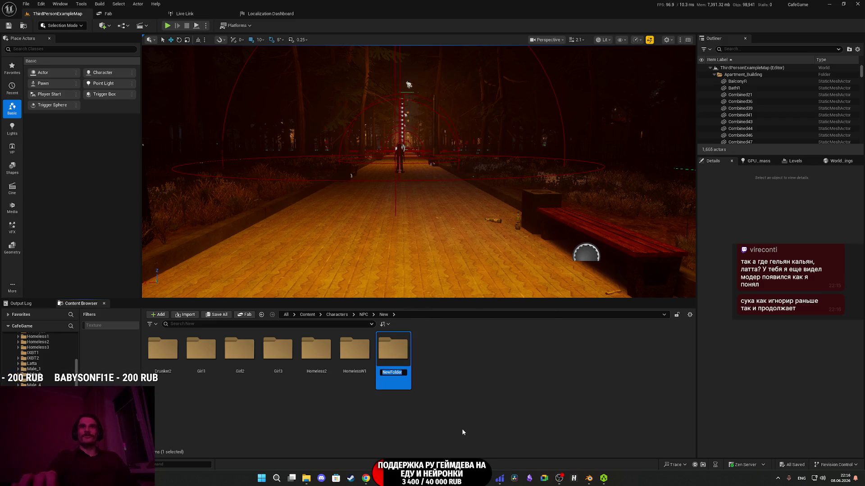
pyautogui.write('Gi')
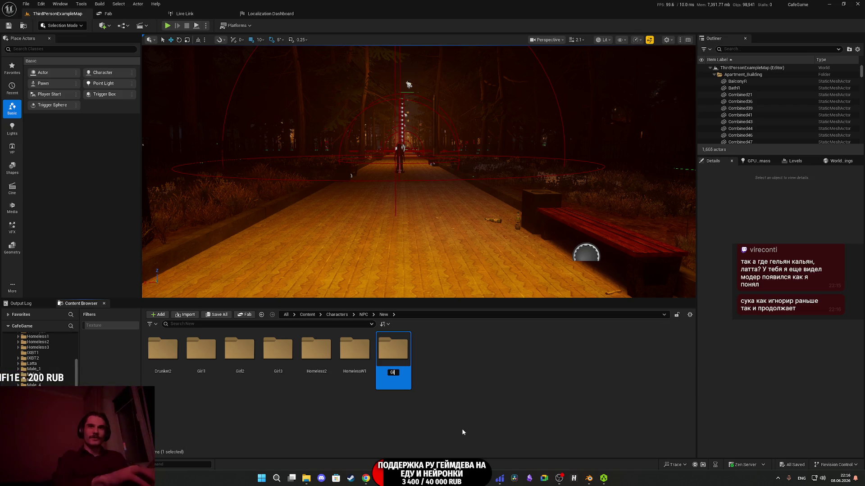
pyautogui.press('BackSpace')
pyautogui.press('BackSpace')
pyautogui.write('r')
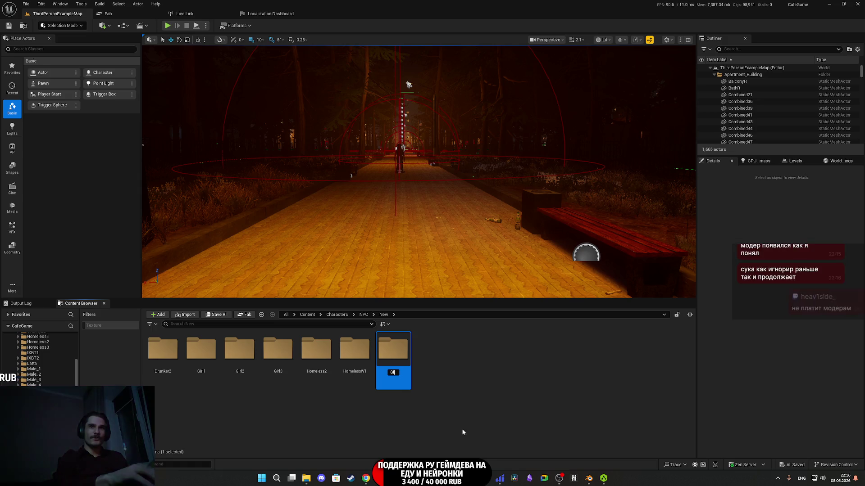
pyautogui.press('Return')
pyautogui.press('Return')
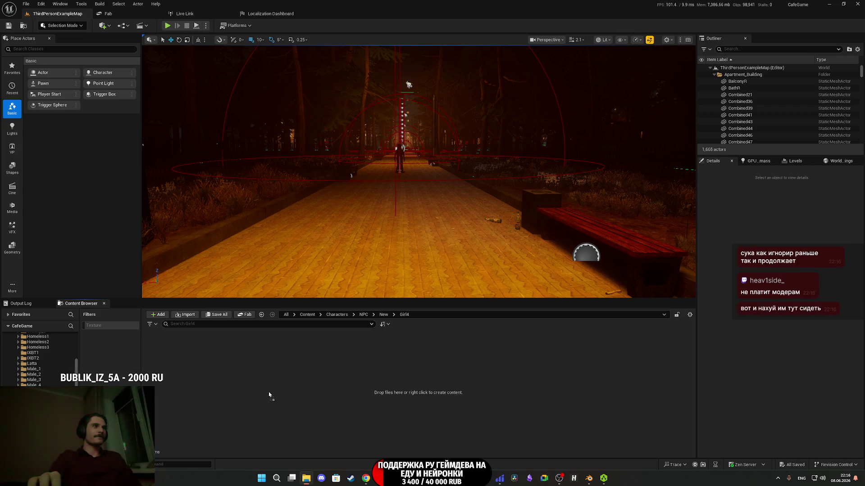
pyautogui.moveTo(288, 396); pyautogui.dragTo(290, 395)
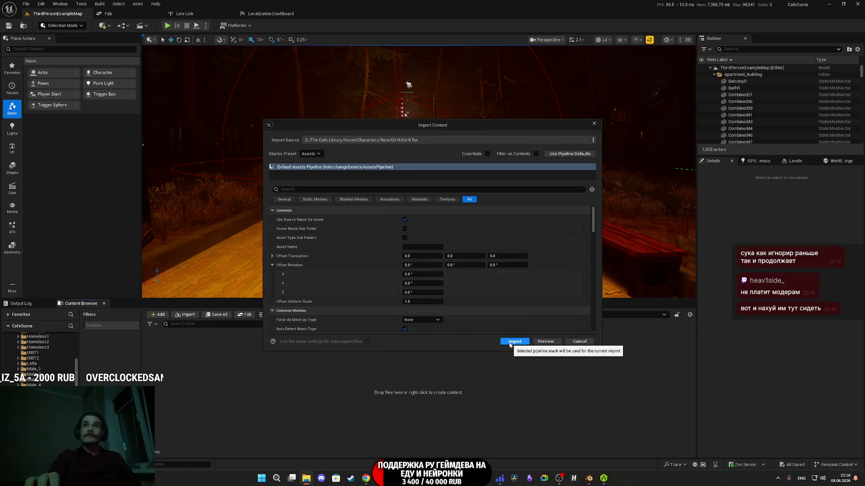
pyautogui.click(509, 343)
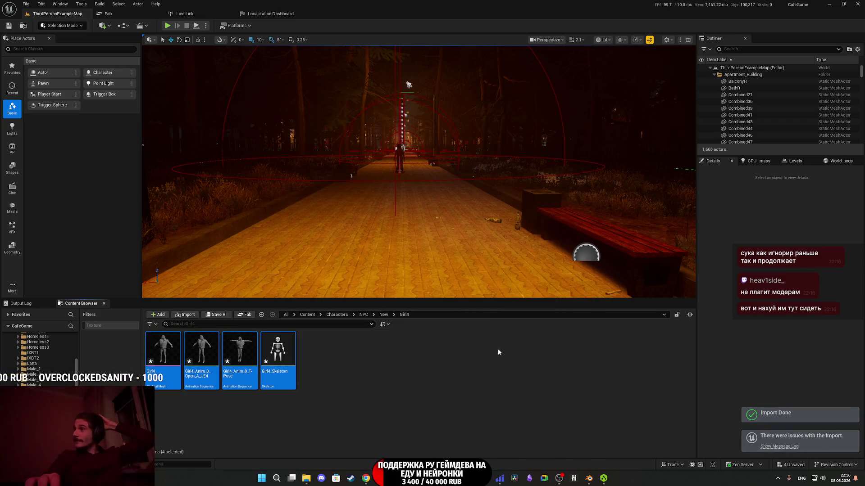
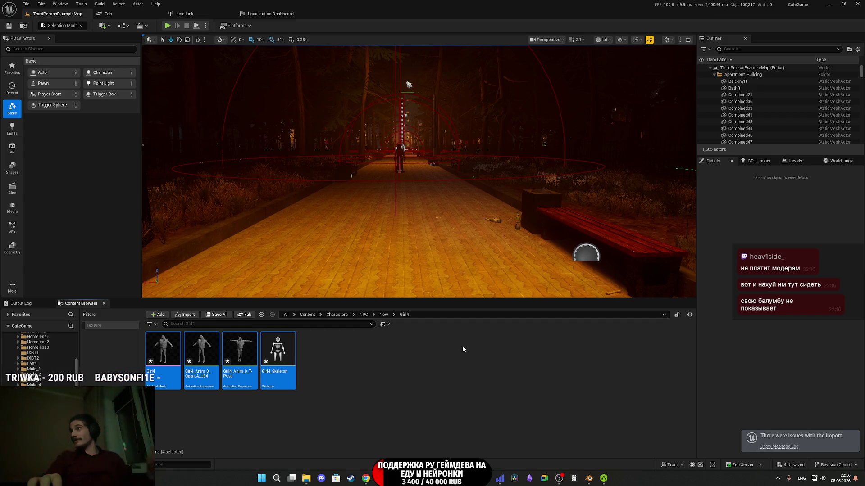
# Preview the Girl4 T-Pose animation, then force-delete it along with Girl4_Anim_0_Open_A_UE4.
pyautogui.click(324, 355)
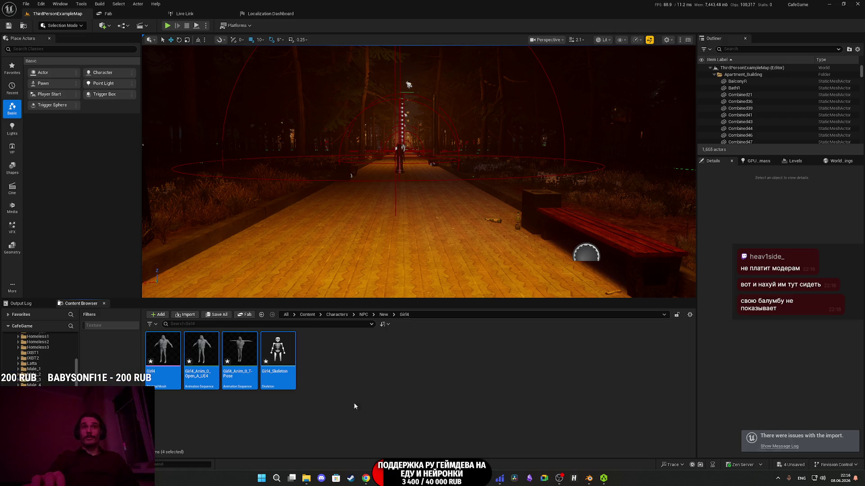
pyautogui.click(249, 366)
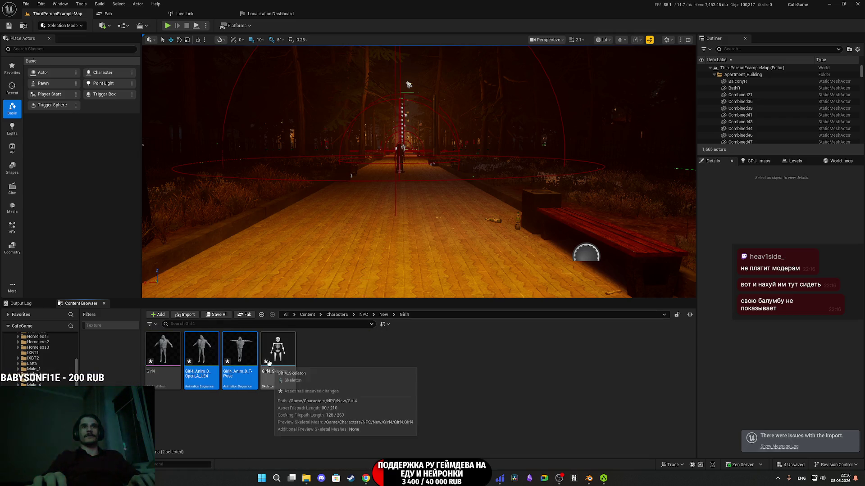
pyautogui.doubleClick(239, 353)
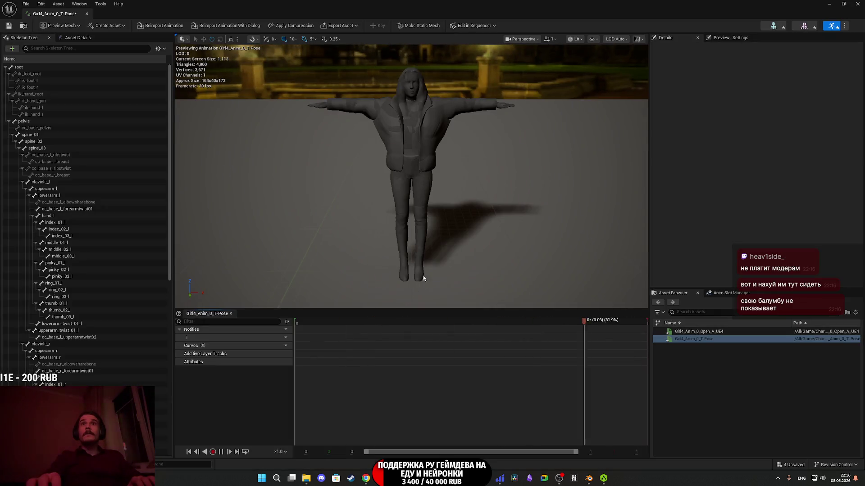
pyautogui.scroll(5, 450, 227)
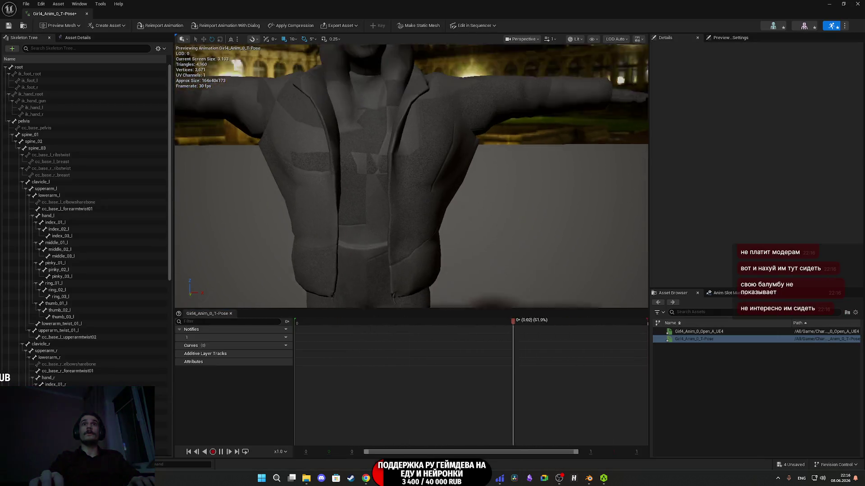
pyautogui.scroll(-3, 418, 255)
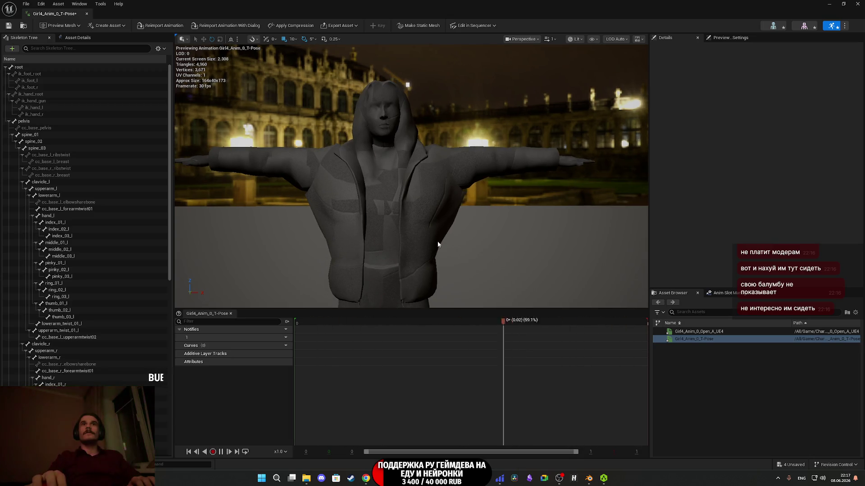
pyautogui.click(857, 3)
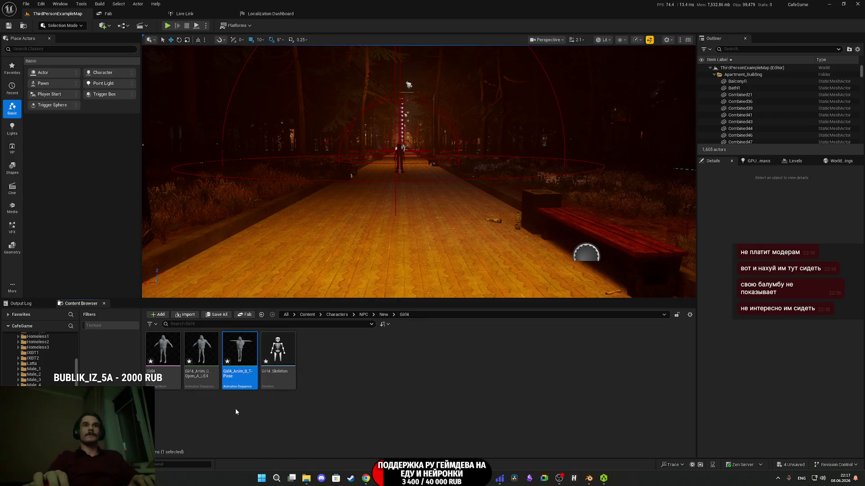
pyautogui.keyDown('ctrl'); pyautogui.click(199, 364); pyautogui.keyUp('ctrl')
pyautogui.press('Delete')
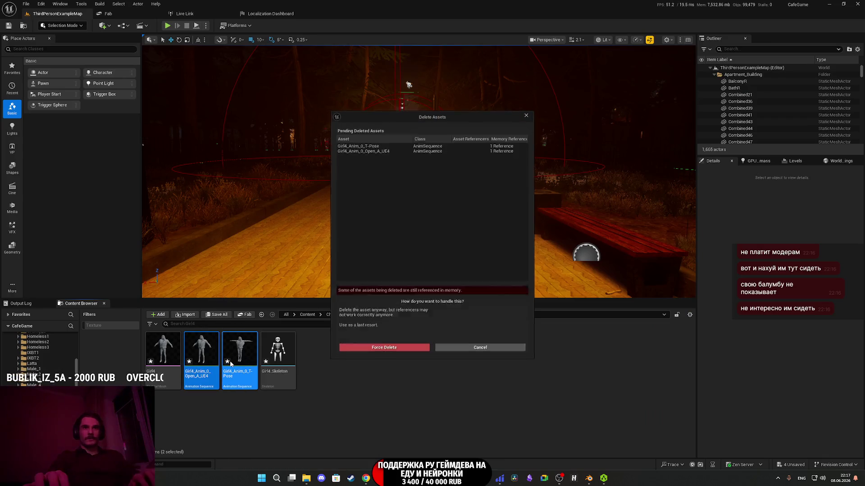
pyautogui.click(390, 348)
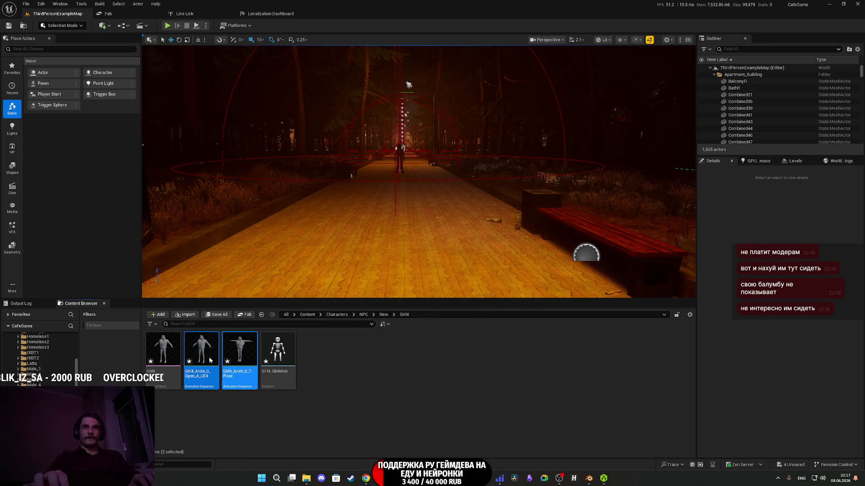
# Open the Girl4 skeletal mesh in a floating window and import Girl4_BC.png into the Girl4 folder.
pyautogui.click(165, 353)
pyautogui.doubleClick(165, 353)
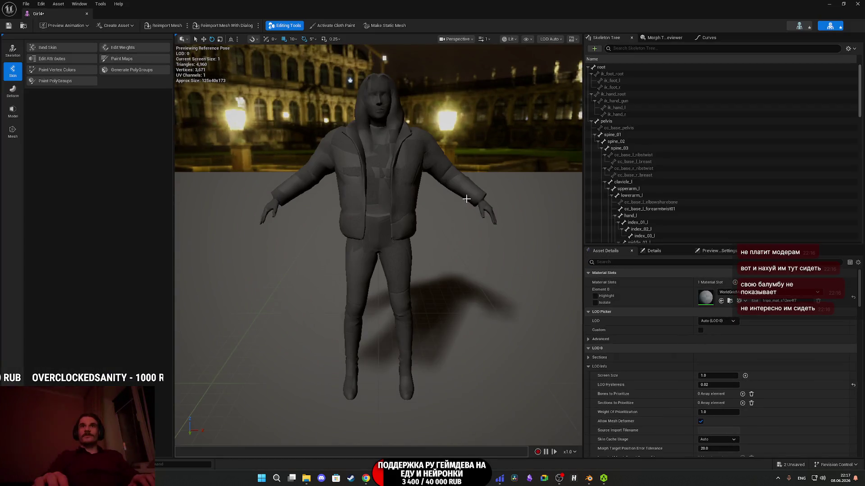
pyautogui.scroll(4, 451, 261)
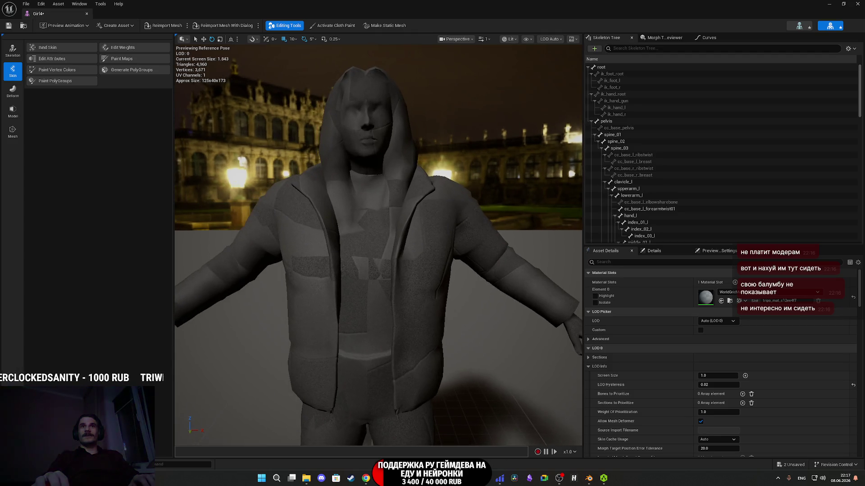
pyautogui.click(843, 4)
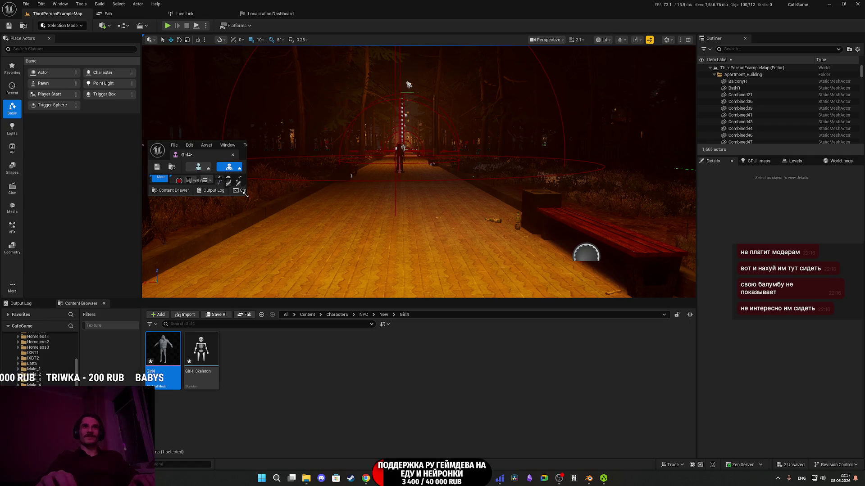
pyautogui.moveTo(246, 194); pyautogui.dragTo(349, 289)
pyautogui.moveTo(292, 149)
pyautogui.mouseDown()
pyautogui.moveTo(265, 101)
pyautogui.moveTo(196, 72)
pyautogui.mouseUp()
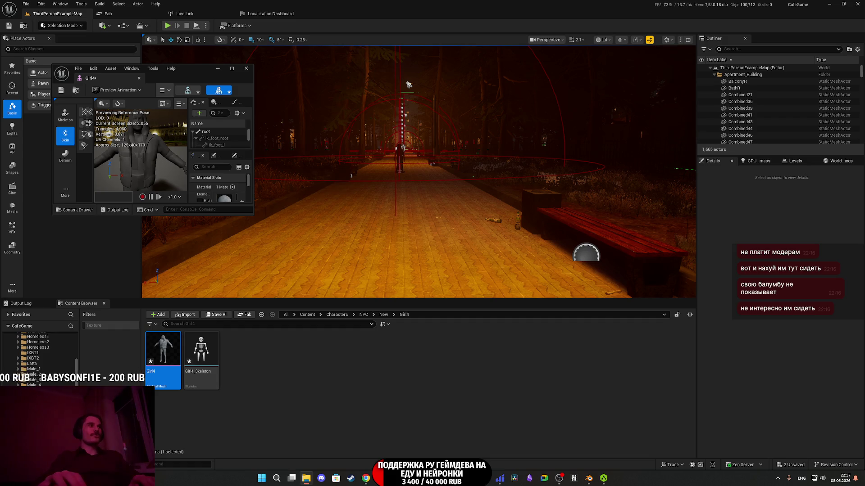
pyautogui.moveTo(294, 372); pyautogui.dragTo(294, 367)
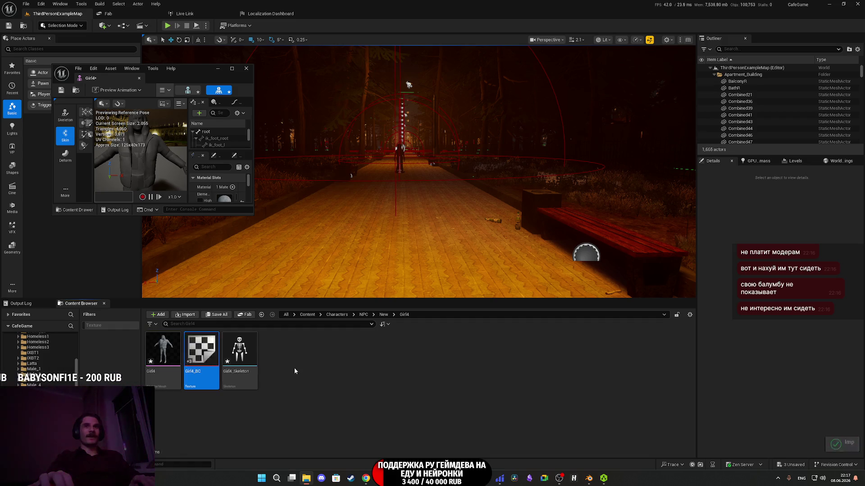
pyautogui.doubleClick(199, 356)
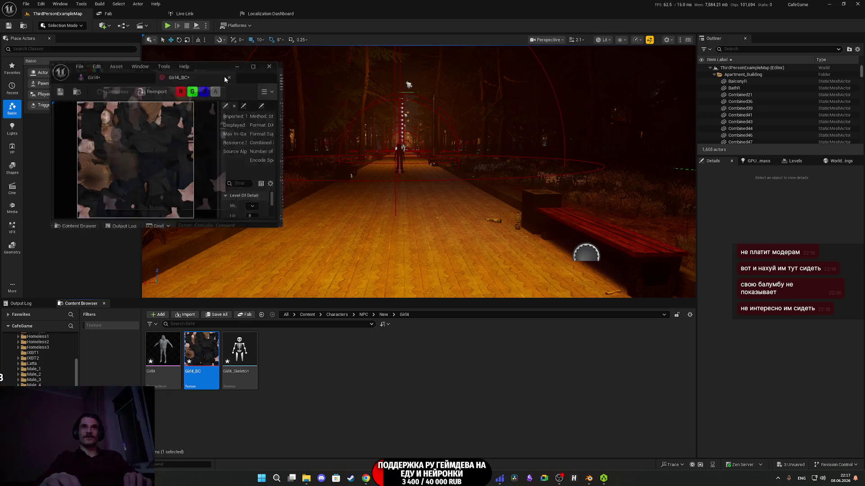
# Give Girl4_BC the 8 Bit Data group, sRGB on, default compression and SimpleAverage mips, then save.
pyautogui.doubleClick(222, 77)
pyautogui.click(755, 146)
pyautogui.scroll(-5, 756, 216)
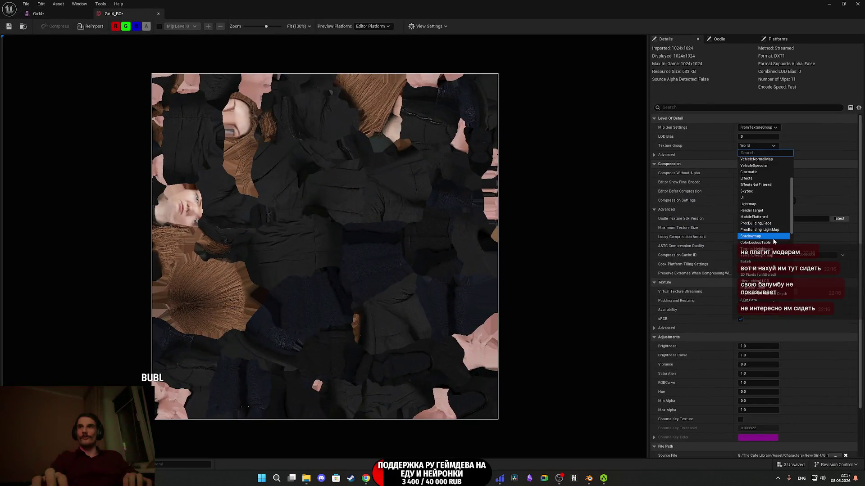
pyautogui.click(755, 233)
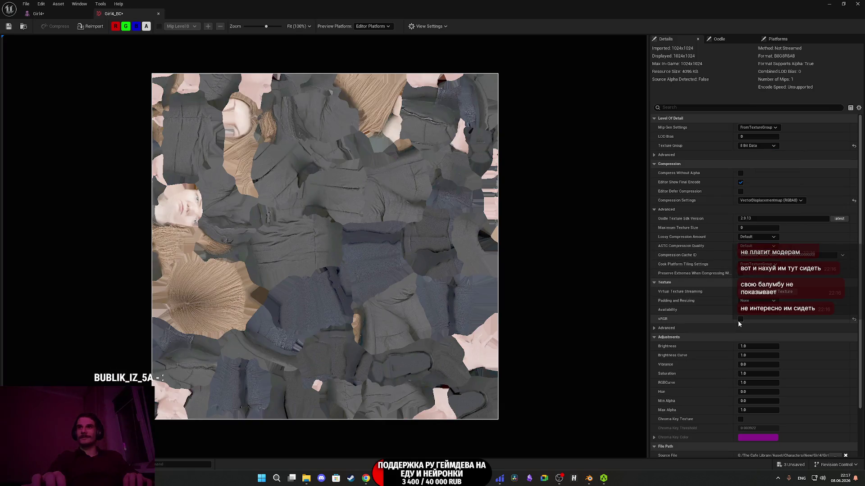
pyautogui.click(740, 318)
pyautogui.click(851, 201)
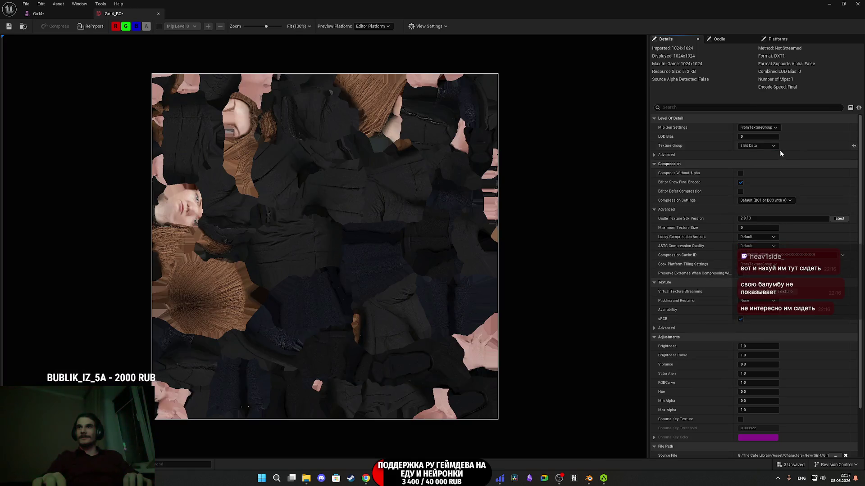
pyautogui.click(757, 128)
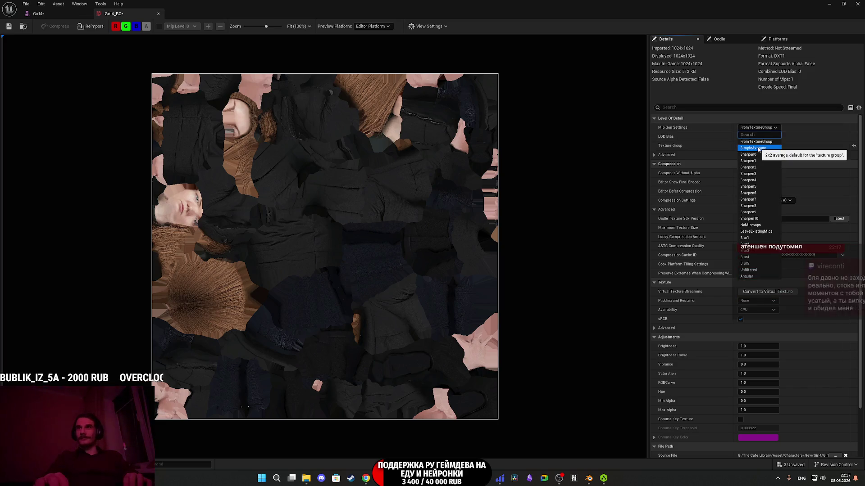
pyautogui.click(758, 148)
pyautogui.click(8, 28)
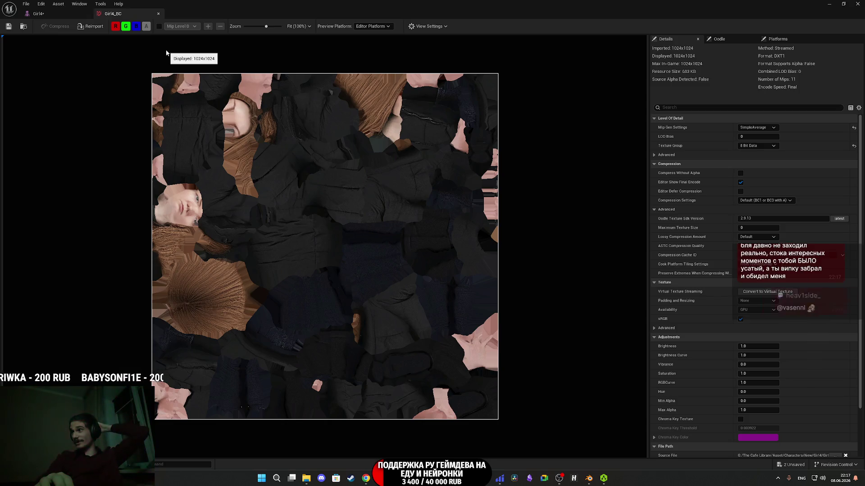
pyautogui.scroll(1, 154, 73)
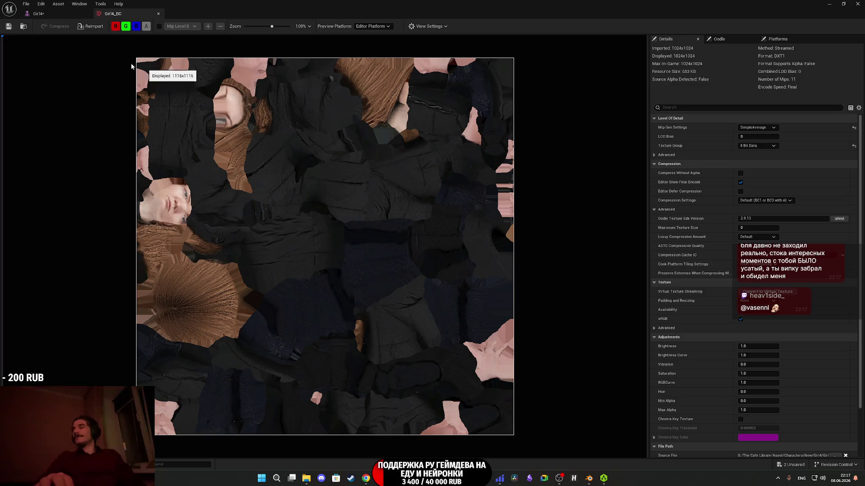
pyautogui.middleClick(118, 17)
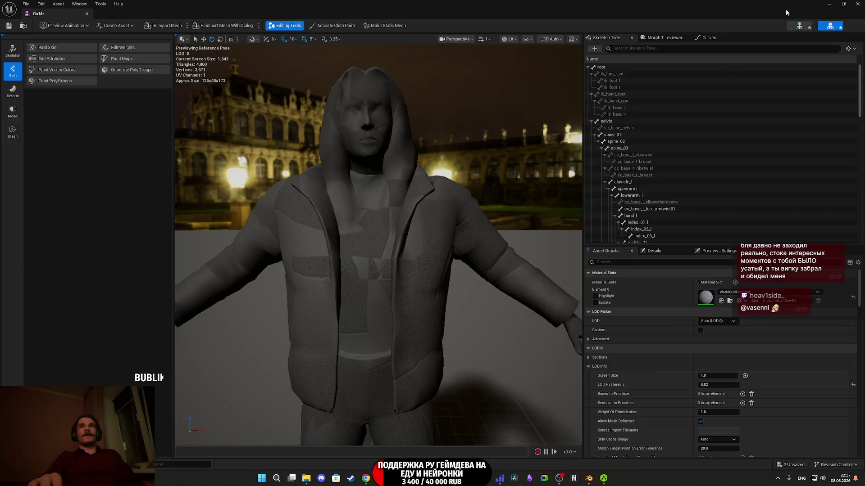
pyautogui.click(844, 4)
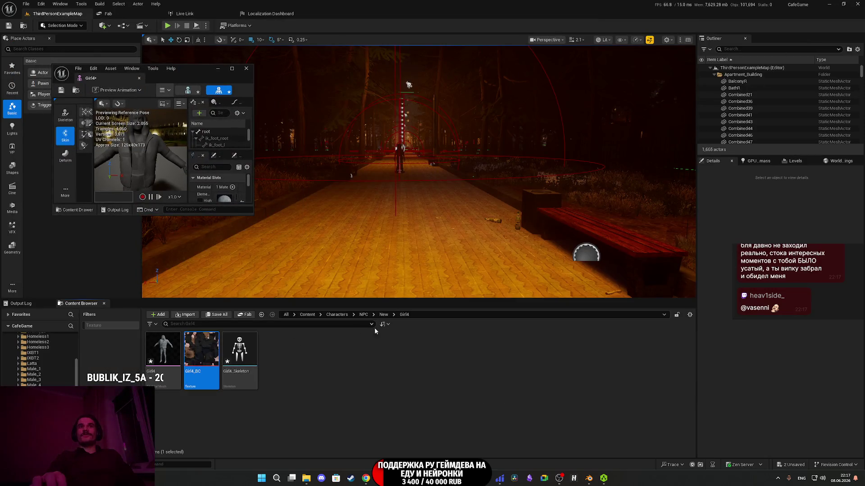
# Duplicate the Girl3_M material instance from the Girl3 folder and rename the copy Girl4_M.
pyautogui.click(383, 315)
pyautogui.doubleClick(278, 353)
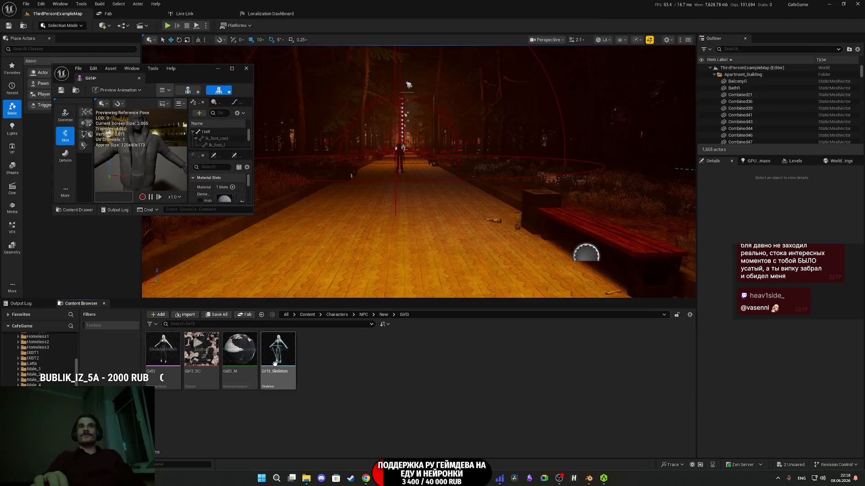
pyautogui.rightClick(248, 358)
pyautogui.moveTo(282, 230)
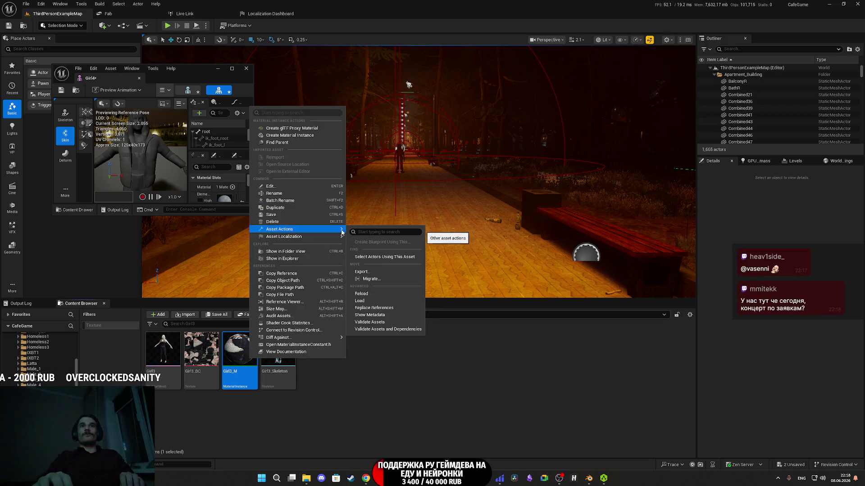
pyautogui.moveTo(321, 237)
pyautogui.click(289, 207)
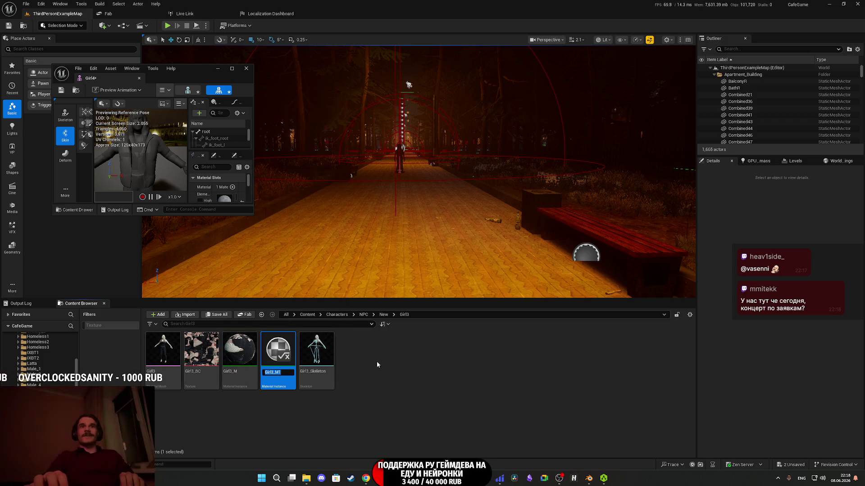
pyautogui.press('BackSpace')
pyautogui.press('Left')
pyautogui.press('Left')
pyautogui.press('BackSpace')
pyautogui.write('4')
pyautogui.press('Return')
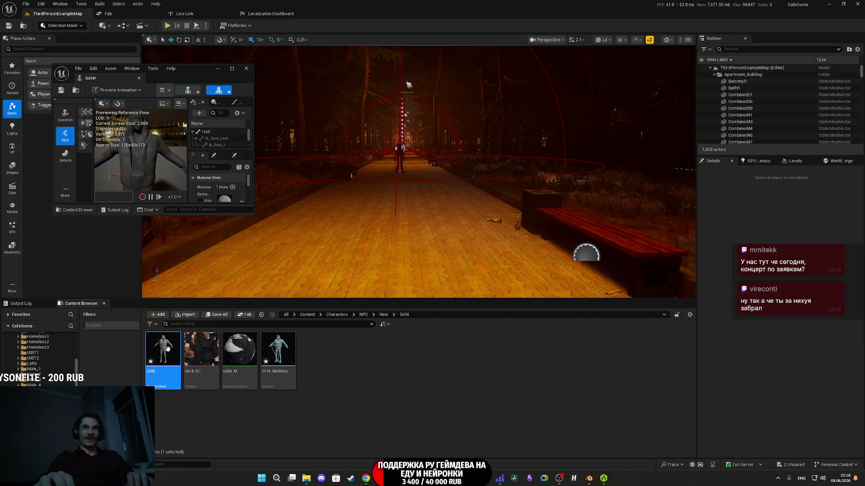
# Put Girl4_BC into Girl4_M's BC texture slot, then save the material and all Girl4 assets.
pyautogui.click(240, 355)
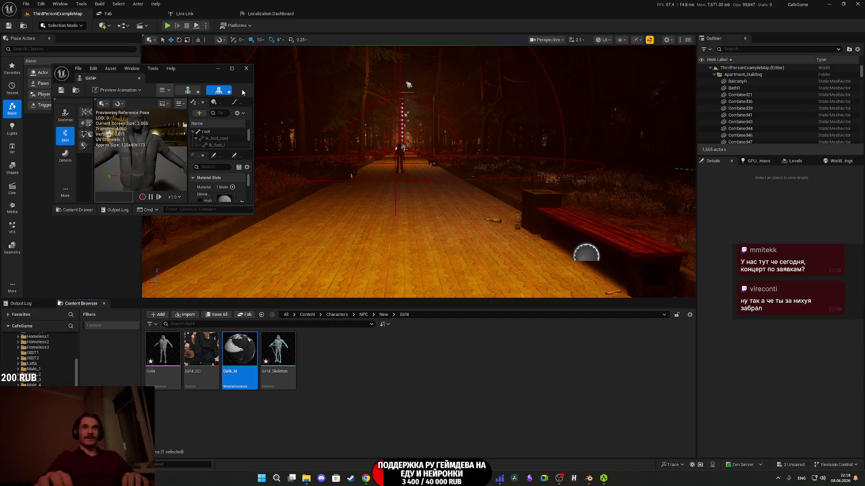
pyautogui.scroll(-2, 216, 198)
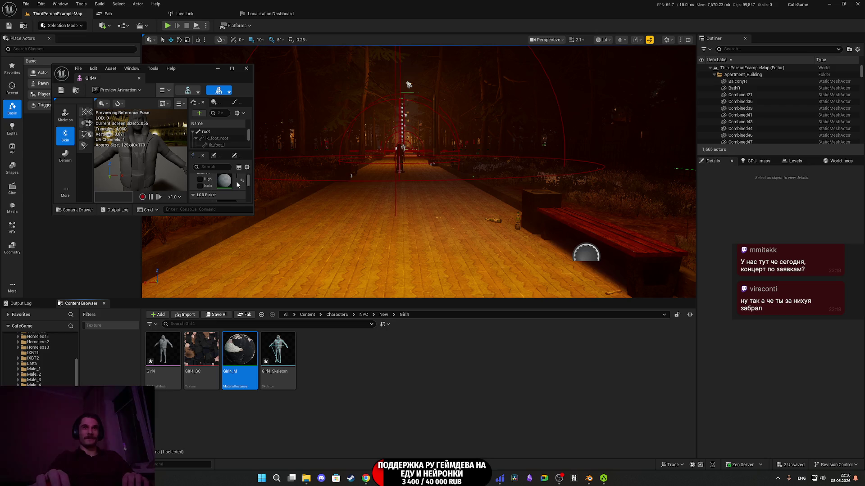
pyautogui.moveTo(253, 185); pyautogui.dragTo(315, 184)
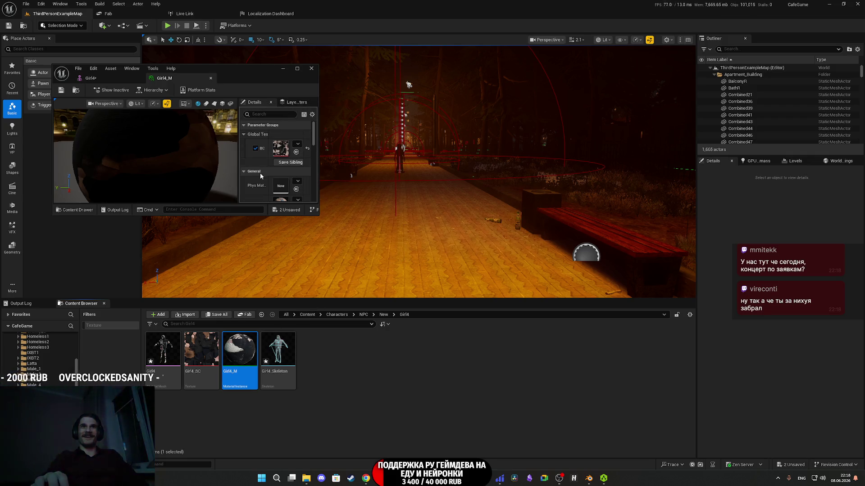
pyautogui.moveTo(202, 349); pyautogui.dragTo(282, 151)
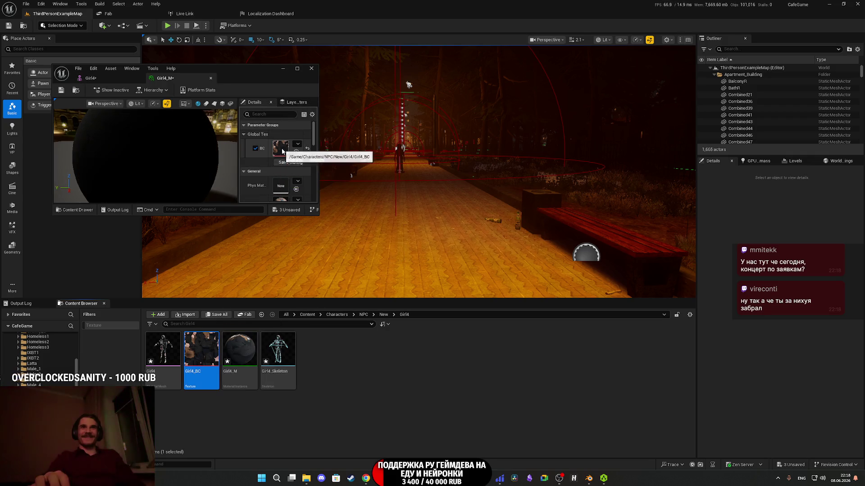
pyautogui.click(61, 91)
pyautogui.middleClick(172, 80)
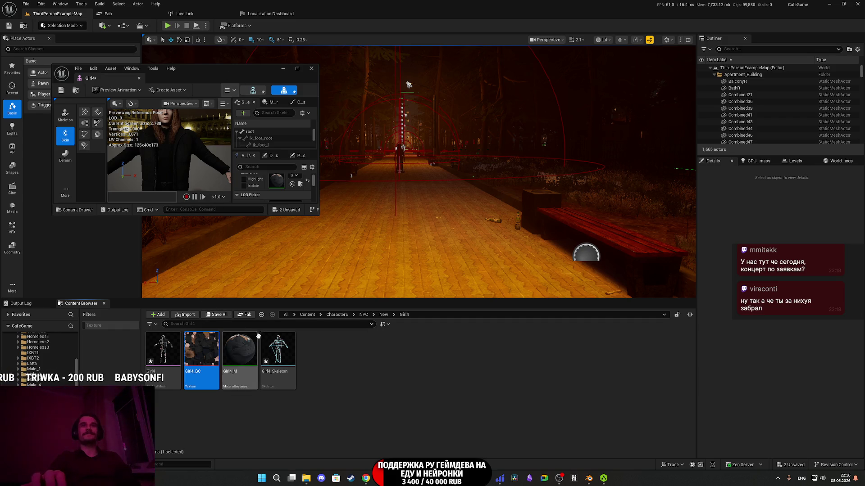
pyautogui.click(220, 315)
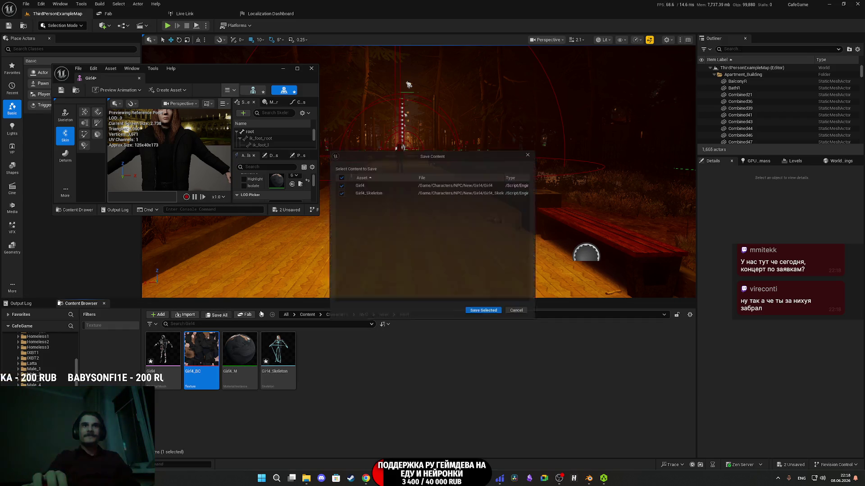
pyautogui.click(484, 316)
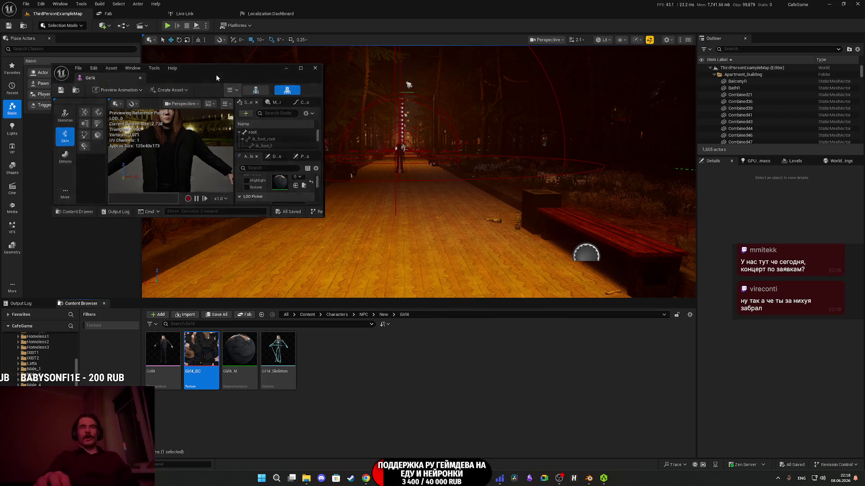
# Maximize the Girl4 mesh editor, frame and orbit the textured character, then close the editor.
pyautogui.doubleClick(215, 75)
pyautogui.scroll(3, 378, 245)
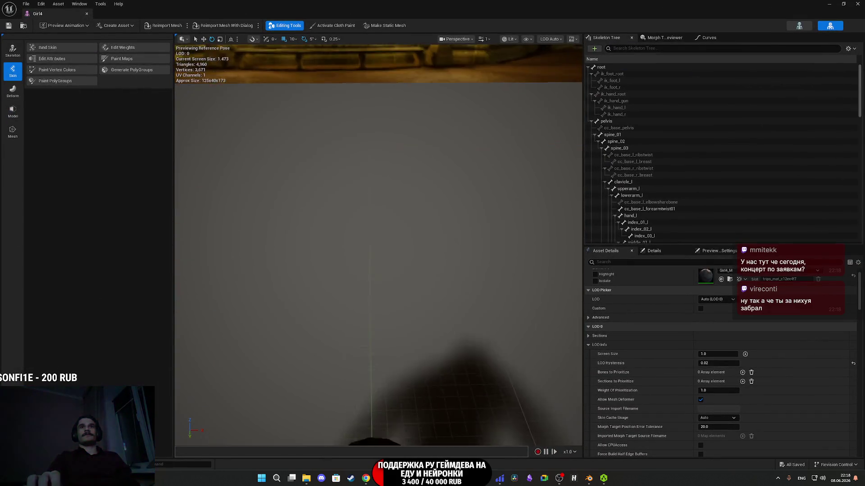
pyautogui.press('f')
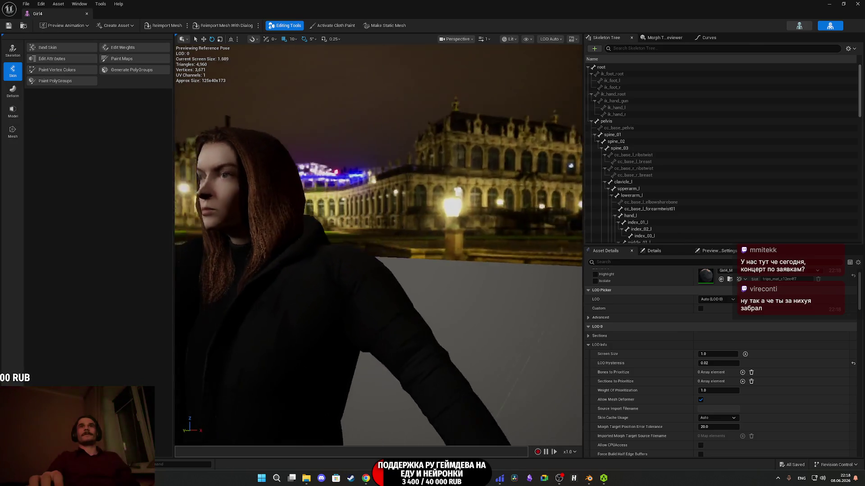
pyautogui.scroll(2, 378, 245)
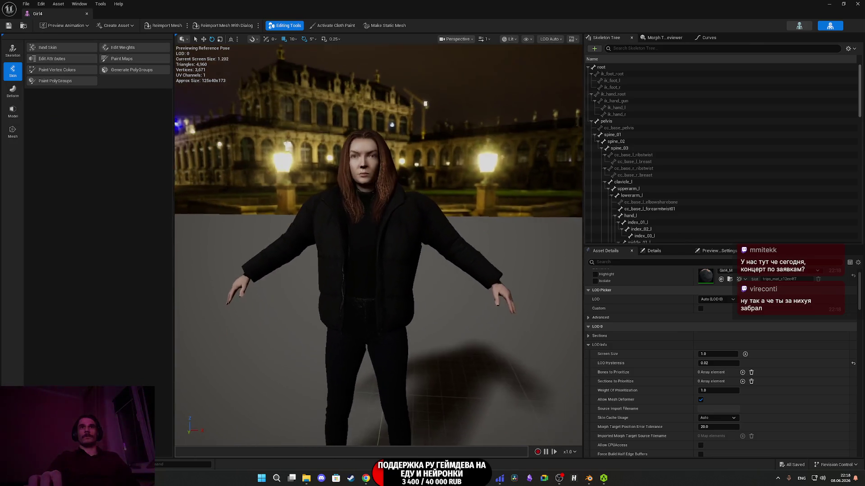
pyautogui.moveTo(378, 246)
pyautogui.mouseDown()
pyautogui.moveTo(274, 242)
pyautogui.moveTo(360, 238)
pyautogui.mouseUp()
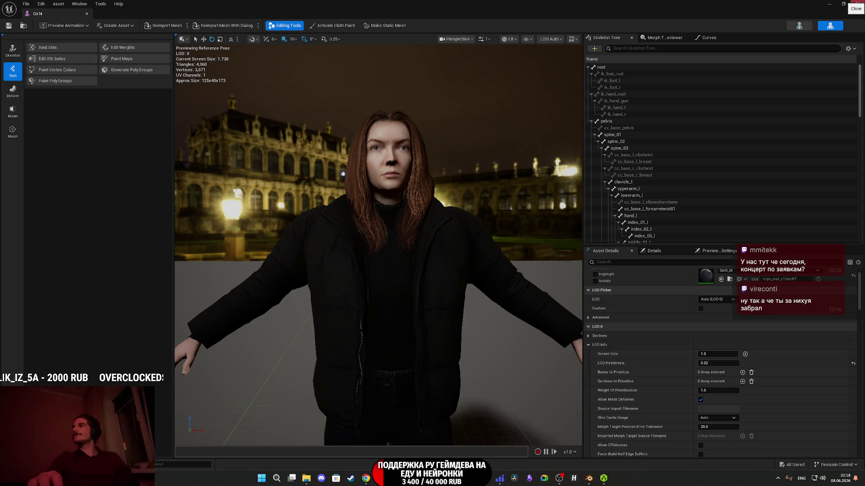
pyautogui.click(855, 3)
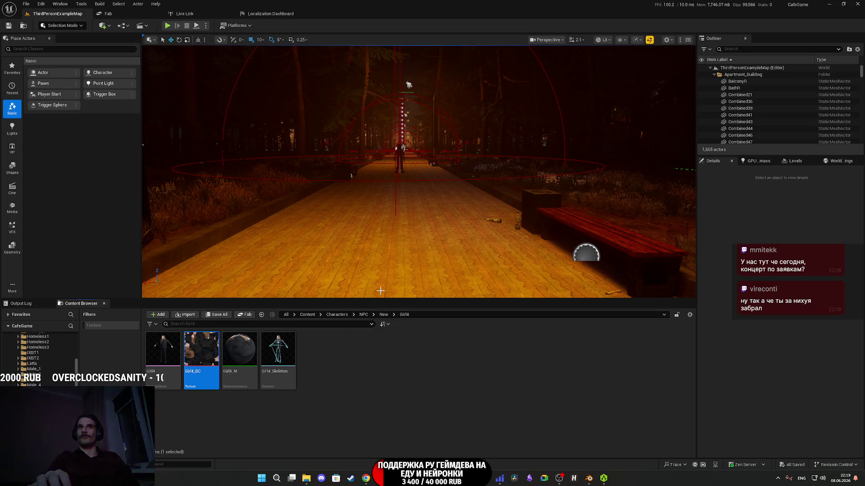
# Browse Content > Custom_Variables > NPC and open the Random_NPC_DT data table.
pyautogui.click(307, 314)
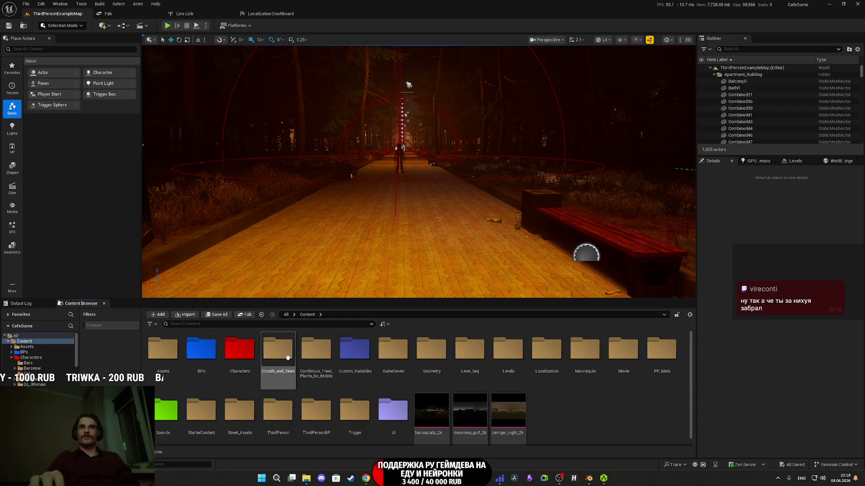
pyautogui.doubleClick(242, 355)
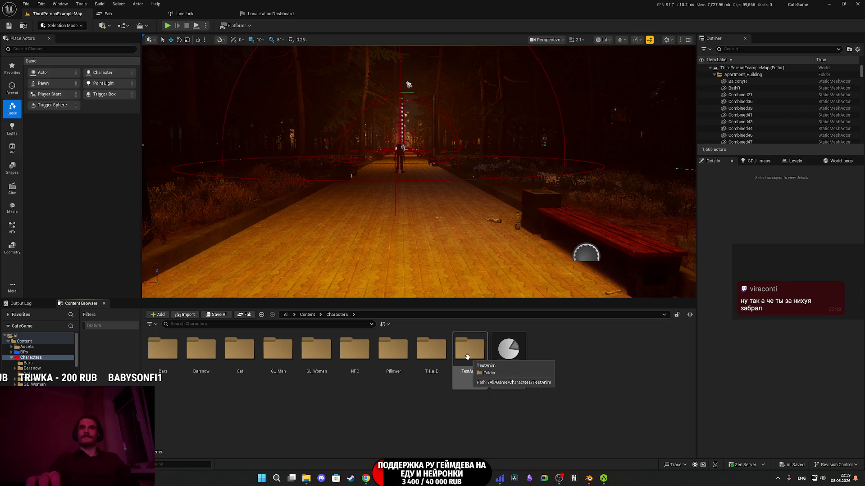
pyautogui.click(307, 314)
pyautogui.doubleClick(359, 352)
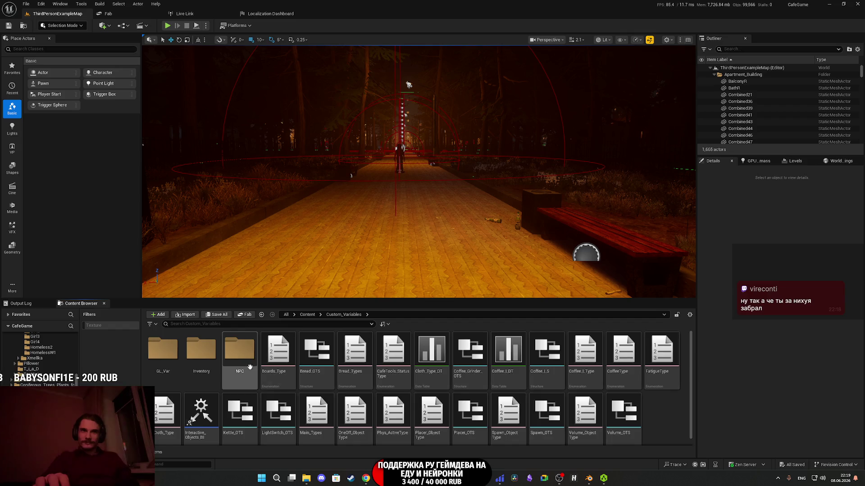
pyautogui.doubleClick(239, 349)
pyautogui.doubleClick(617, 354)
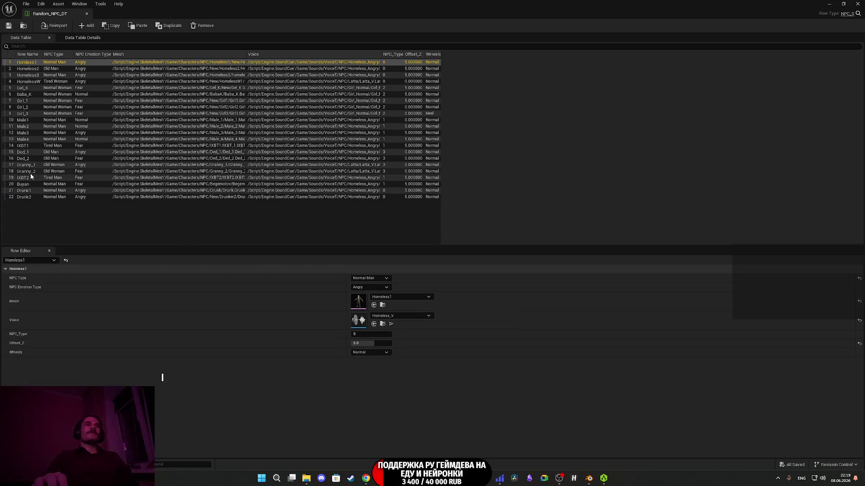
# Set the Baba_K row's Mesh to Girl4 and WHeels to Heel, save the table, and close it.
pyautogui.click(25, 94)
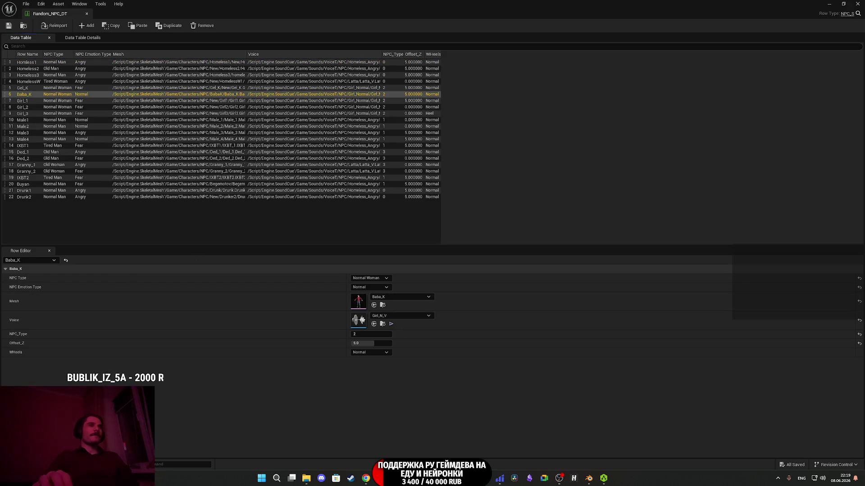
pyautogui.click(843, 4)
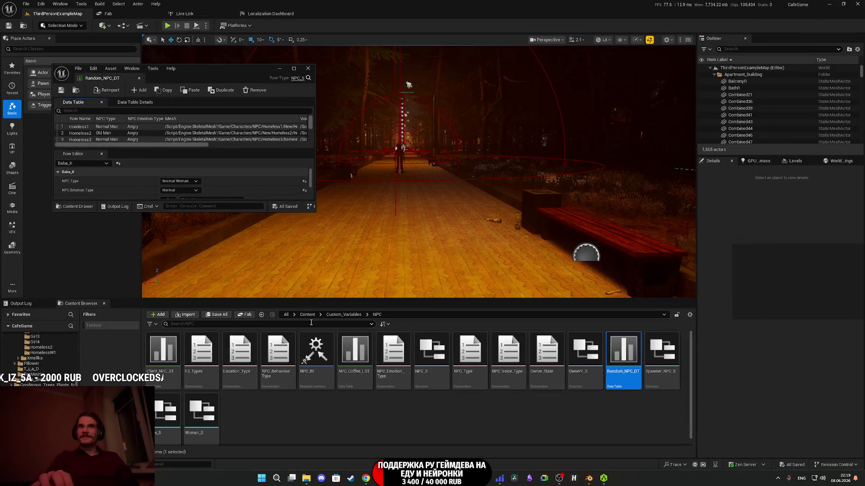
pyautogui.doubleClick(233, 73)
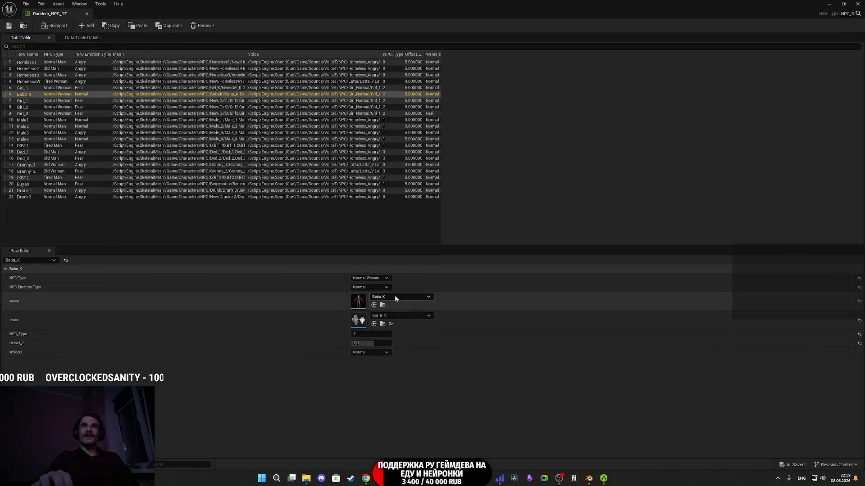
pyautogui.click(388, 297)
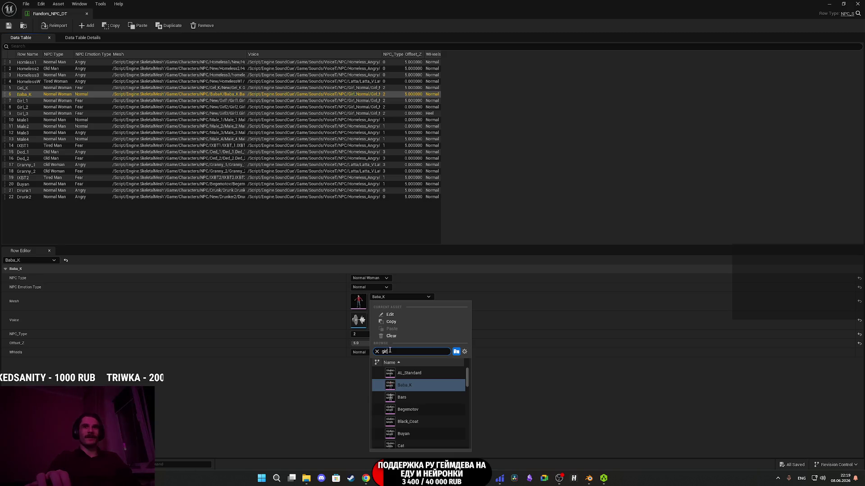
pyautogui.write('girl')
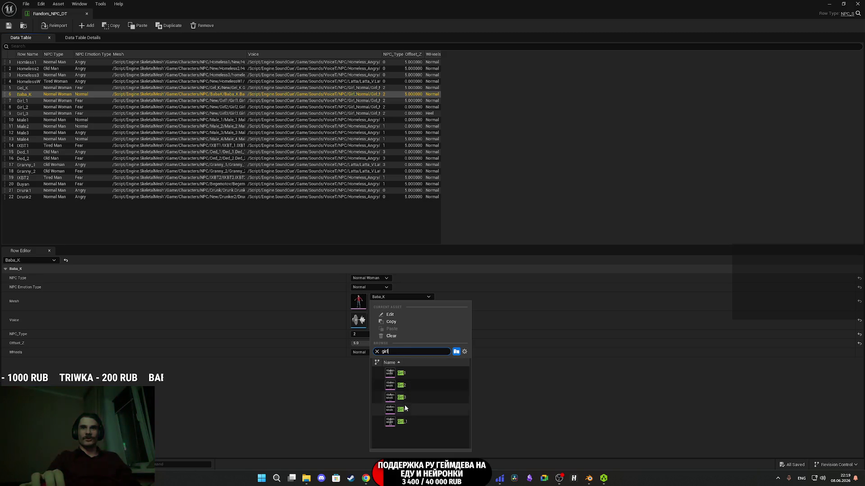
pyautogui.click(398, 409)
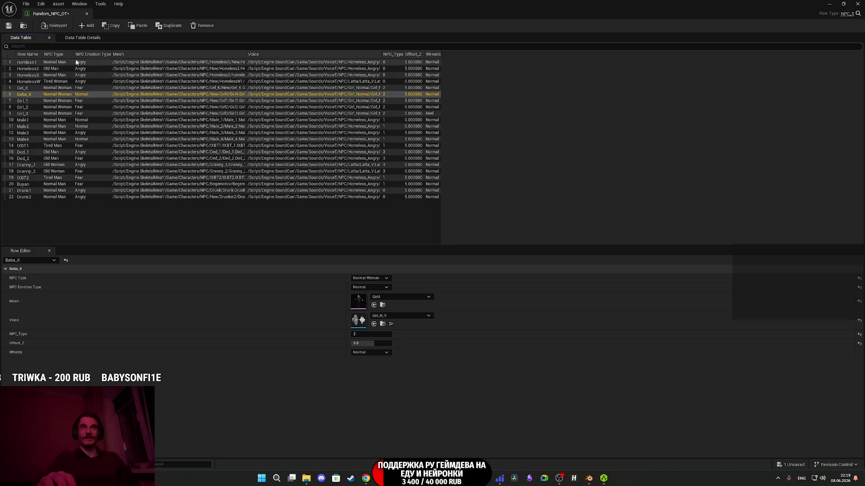
pyautogui.click(9, 25)
pyautogui.click(381, 352)
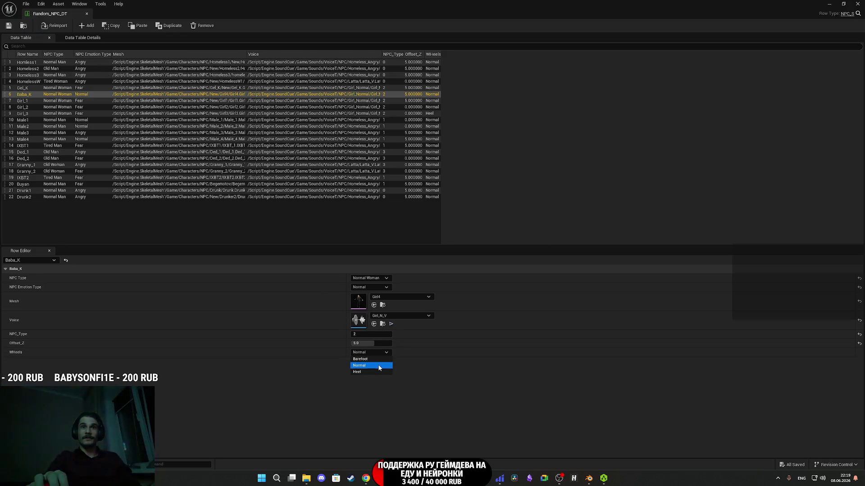
pyautogui.click(363, 372)
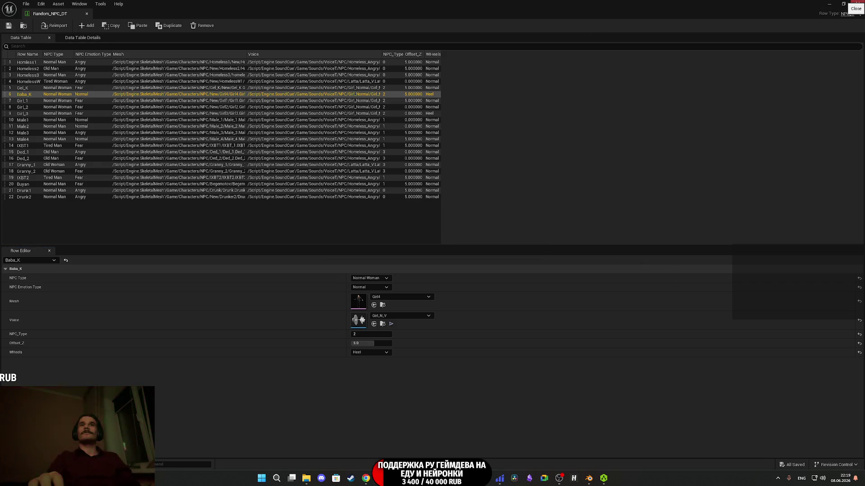
pyautogui.click(857, 4)
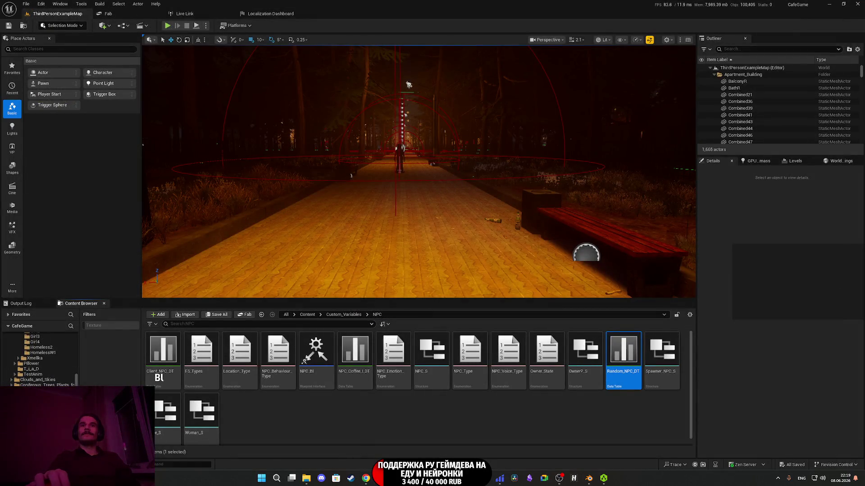
# Resume the YouTube ambient music video, check the Twitch dashboard, then minimize Chrome.
pyautogui.click(365, 480)
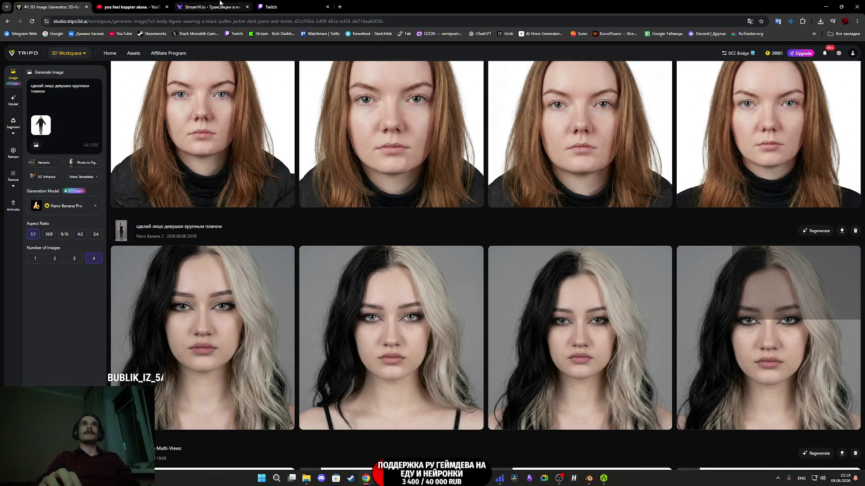
pyautogui.click(130, 6)
pyautogui.click(418, 186)
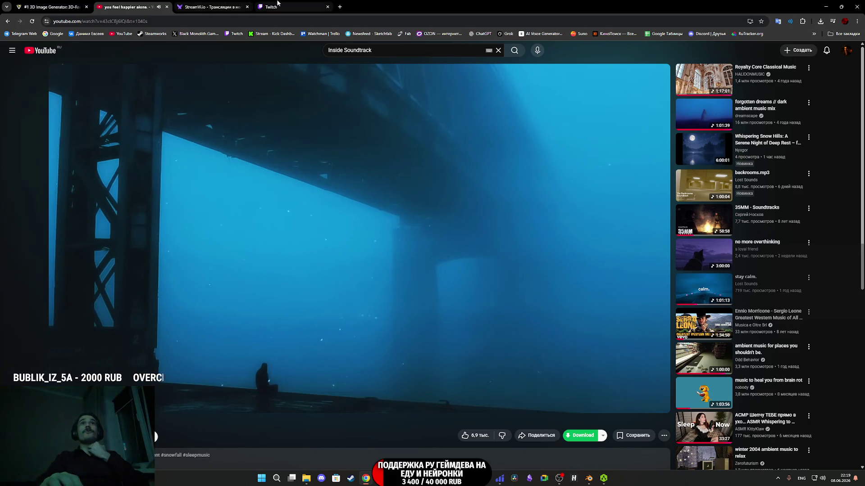
pyautogui.click(278, 9)
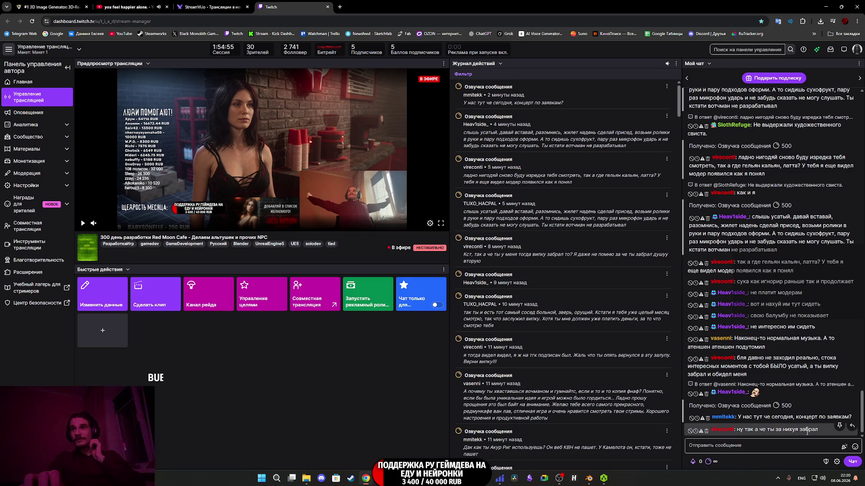
pyautogui.click(122, 3)
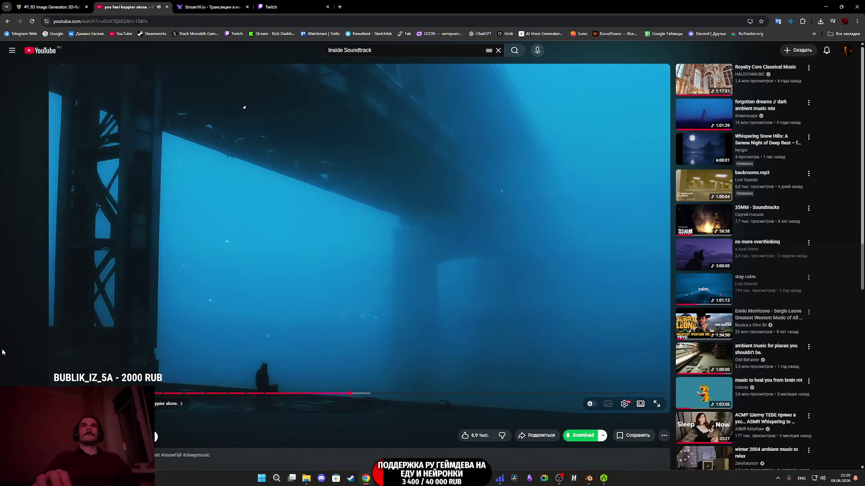
pyautogui.click(825, 6)
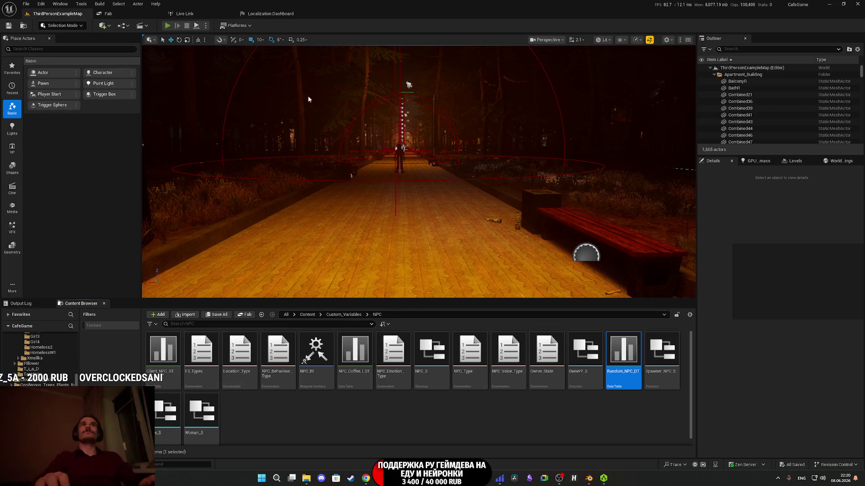
# Launch a fullscreen playtest, pick up the kitchen table food, and gesture at the old woman.
pyautogui.hotkey('alt', 'p')
pyautogui.press('F11')
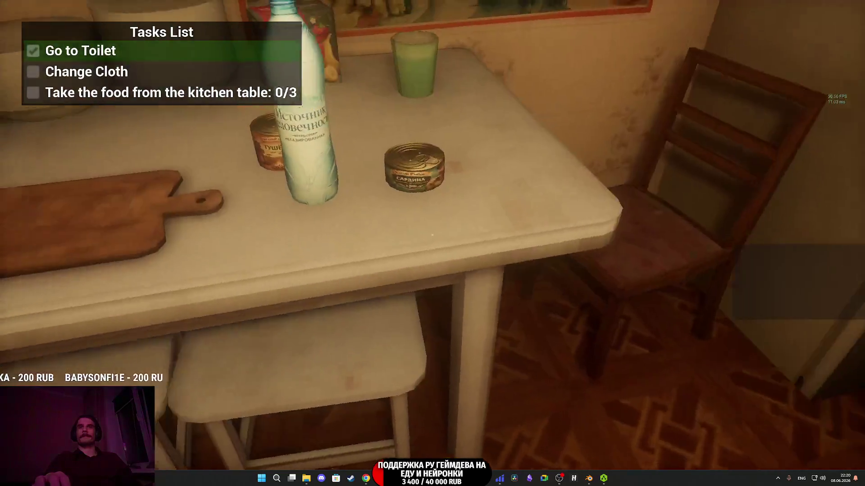
pyautogui.click(432, 235)
pyautogui.click(432, 235)
pyautogui.click(432, 234)
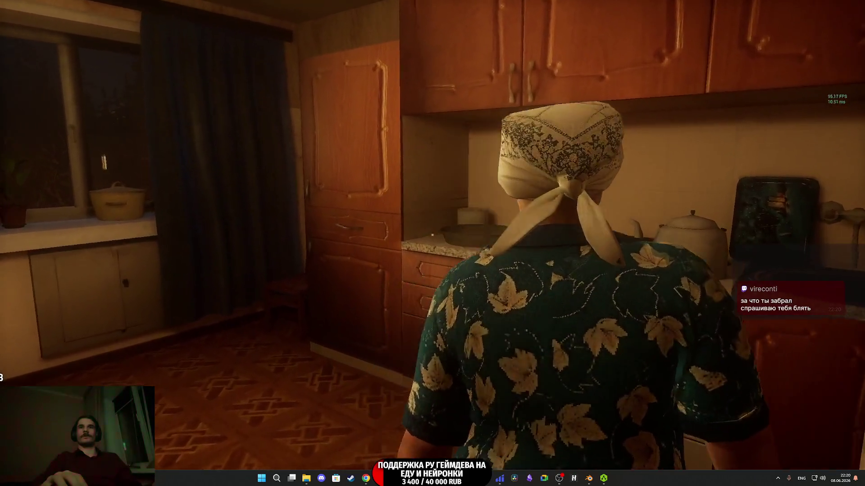
pyautogui.click(432, 235)
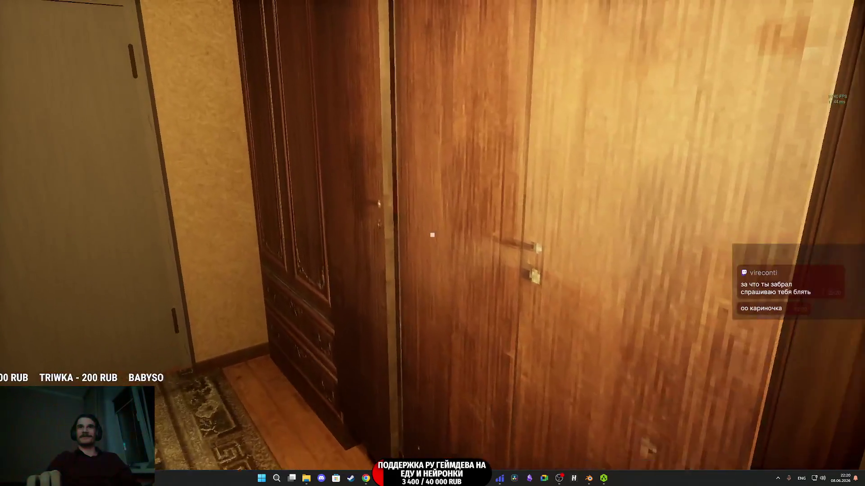
# Open the apartment wardrobe doors with the E interact key.
pyautogui.press('e')
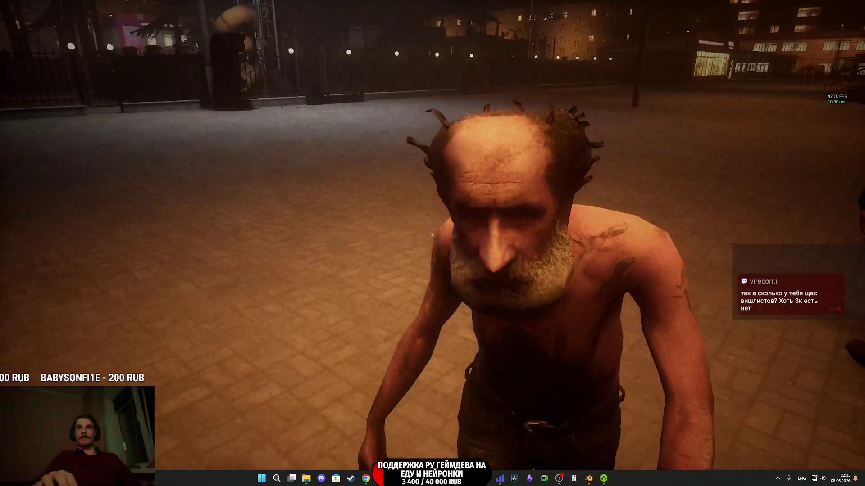
# Punch the old shirtless NPC in the street down to the ground.
pyautogui.click(432, 235)
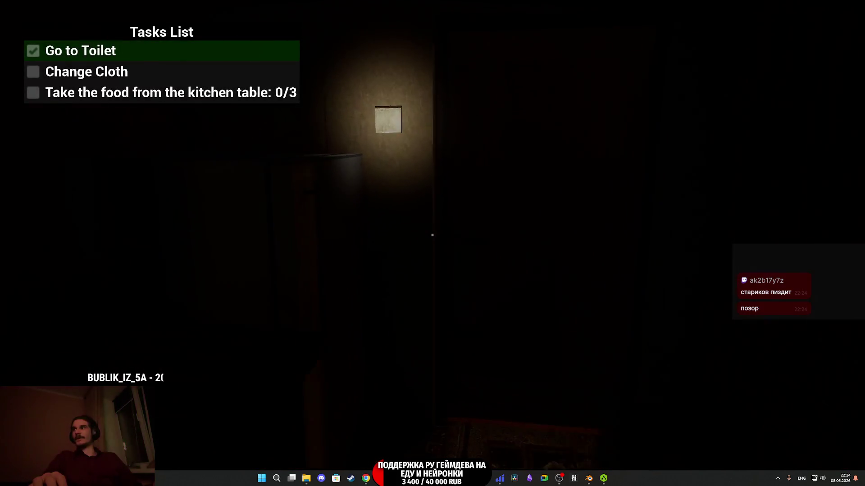
# Switch on the room light, change clothes at the wardrobe, and walk the path toward the woman.
pyautogui.press('e')
pyautogui.press('e')
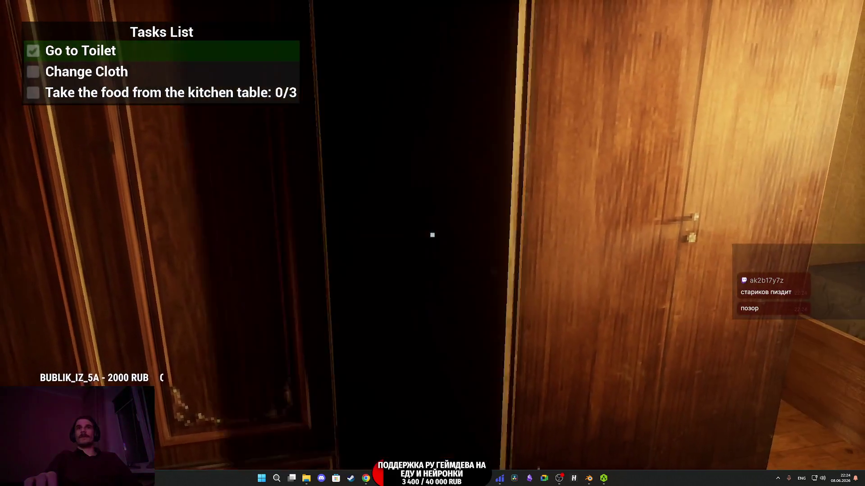
pyautogui.press('e')
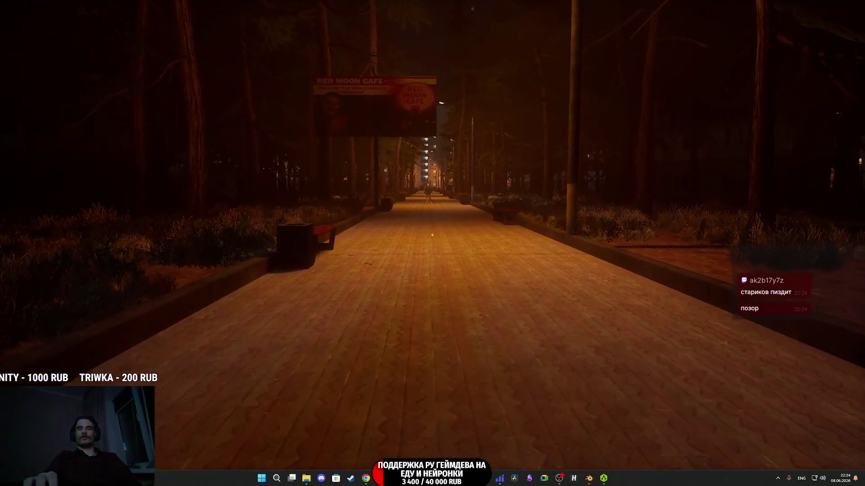
pyautogui.press('w')
pyautogui.press('w')
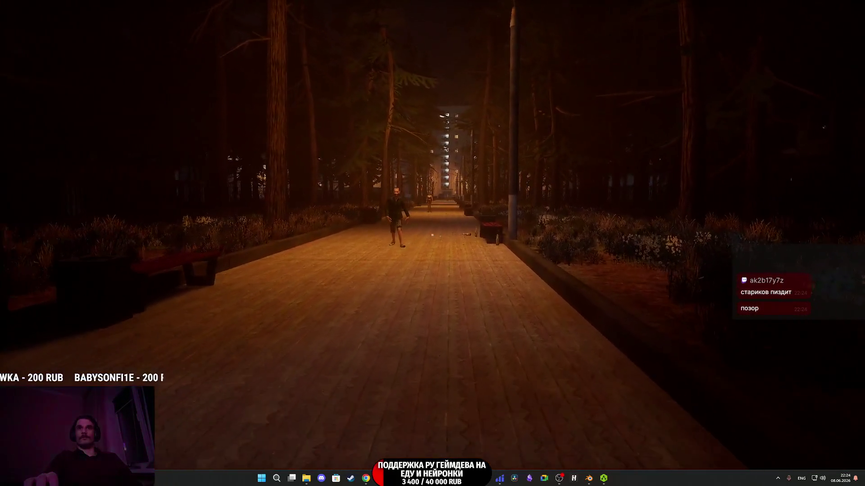
pyautogui.press('w')
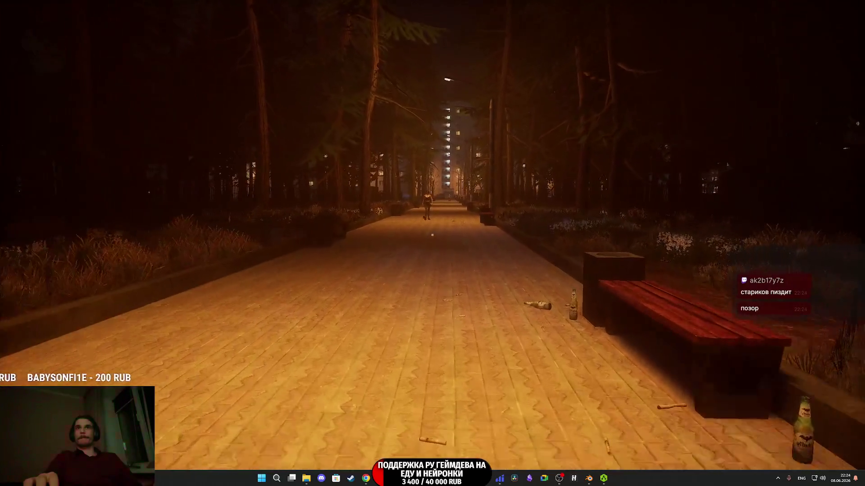
pyautogui.press('w')
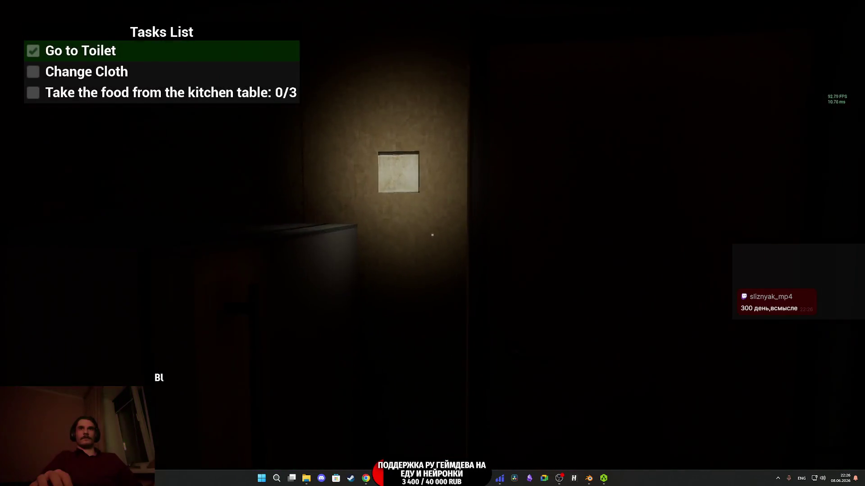
pyautogui.click(432, 235)
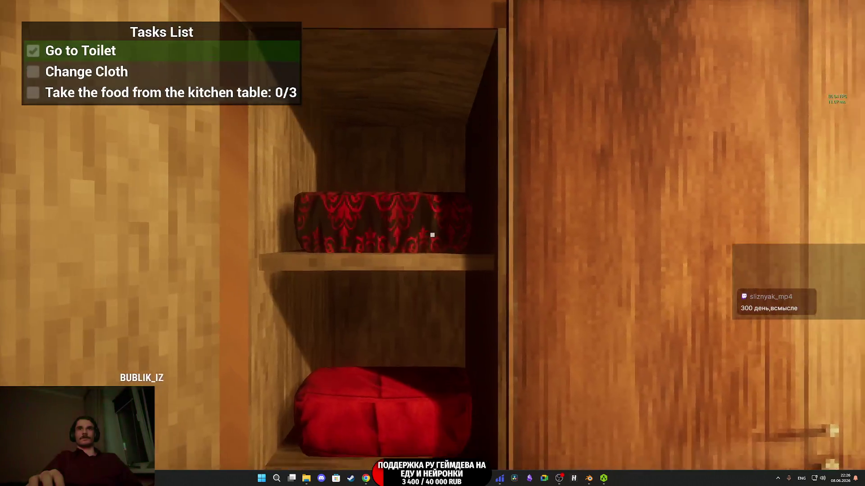
pyautogui.click(432, 235)
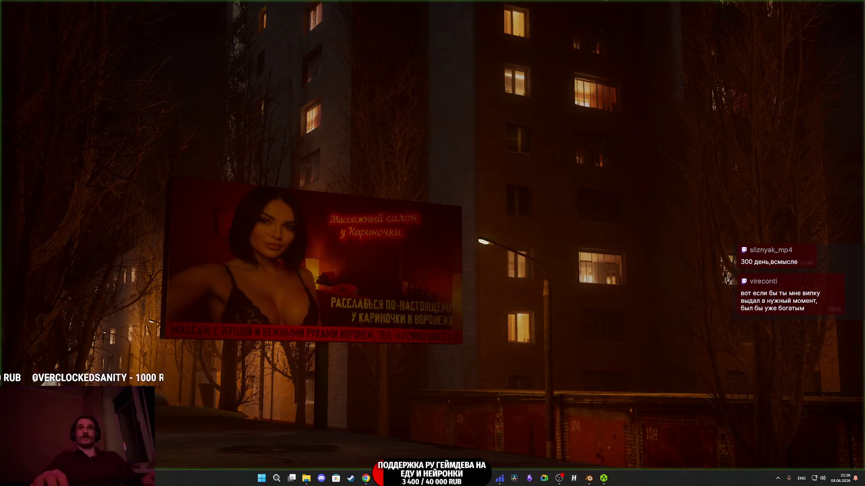
# Leave full-screen play for the editor, then return to full-screen view for the restarted session.
pyautogui.press('F11')
pyautogui.press('F11')
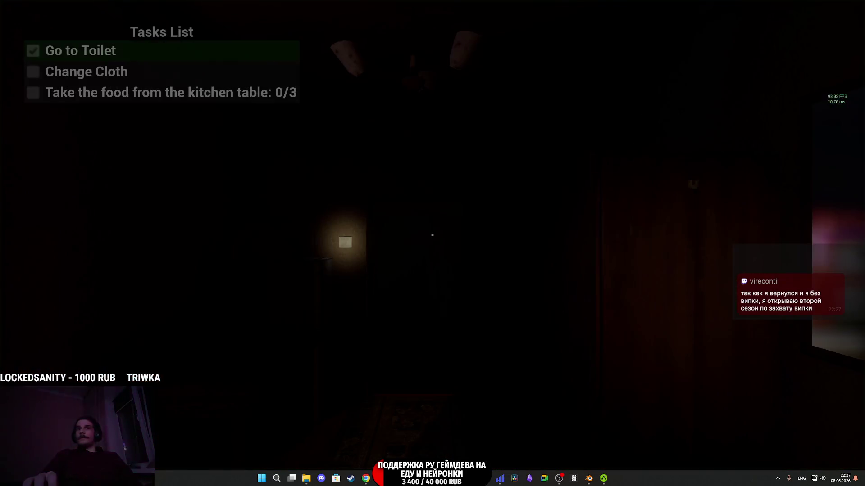
pyautogui.press('F11')
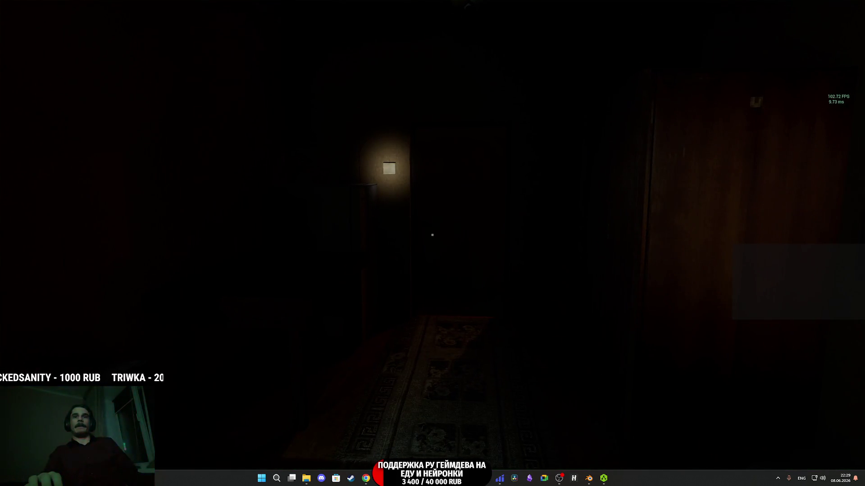
# Stop the play session, restore the editor side panels, and switch to the Chrome window.
pyautogui.press('Escape')
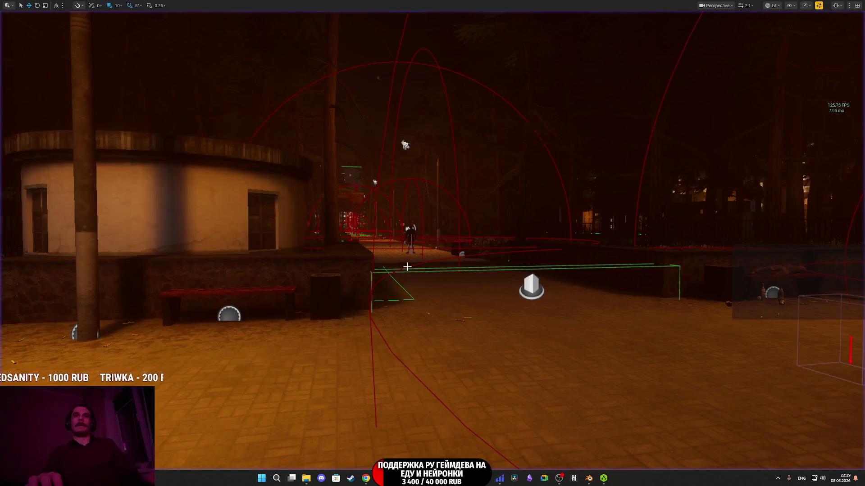
pyautogui.press('F11')
pyautogui.hotkey('alt', 'Tab')
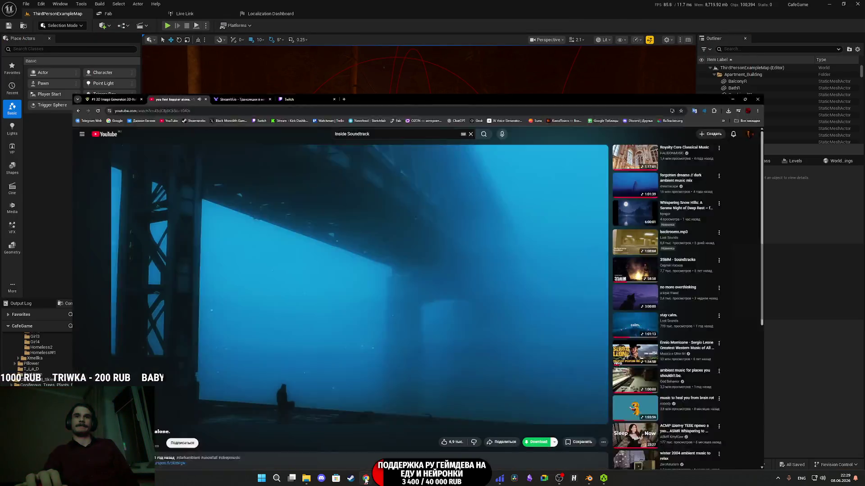
# Go to the Twitch stream manager tab, then to the StreamVi broadcast page.
pyautogui.click(269, 3)
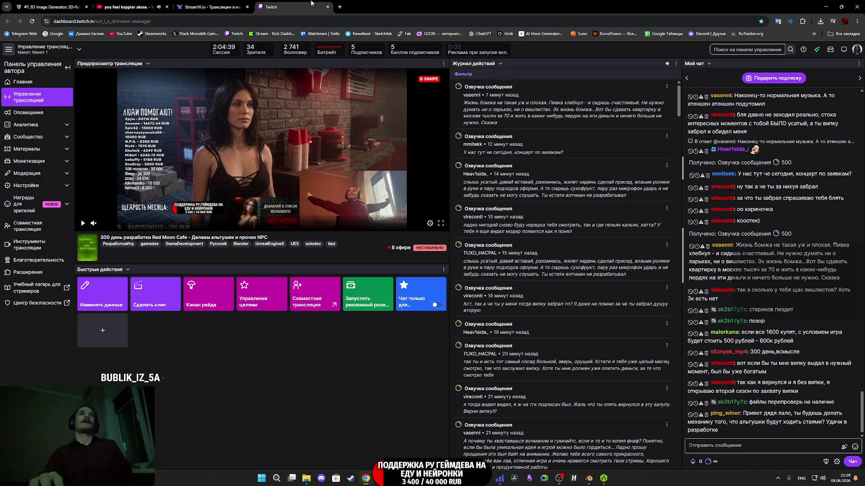
pyautogui.click(204, 2)
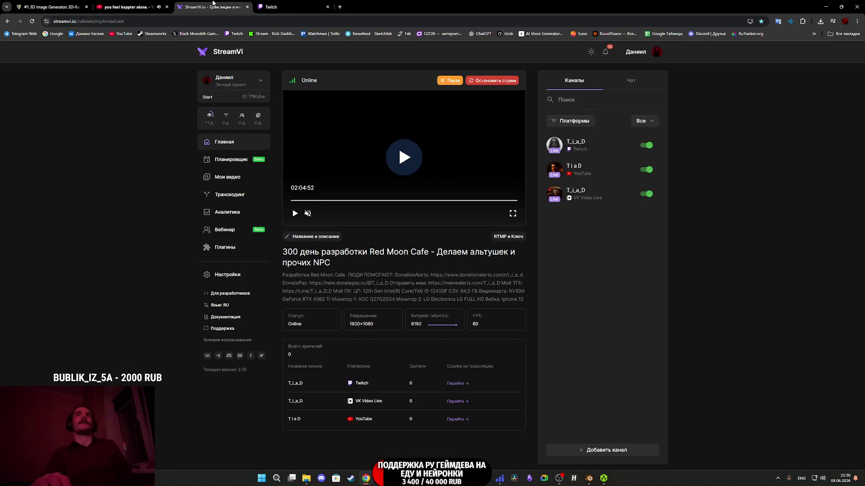
# Return to the YouTube ambient music video tab in Chrome.
pyautogui.click(268, 7)
pyautogui.click(134, 3)
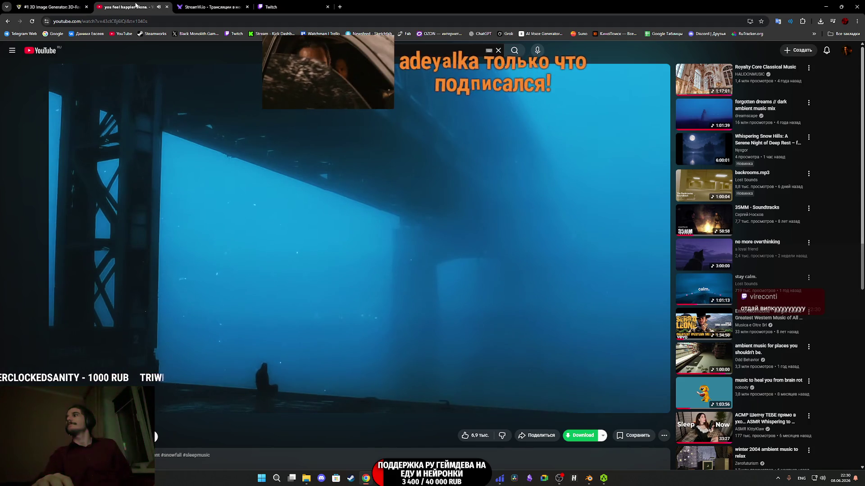
pyautogui.moveTo(591, 143)
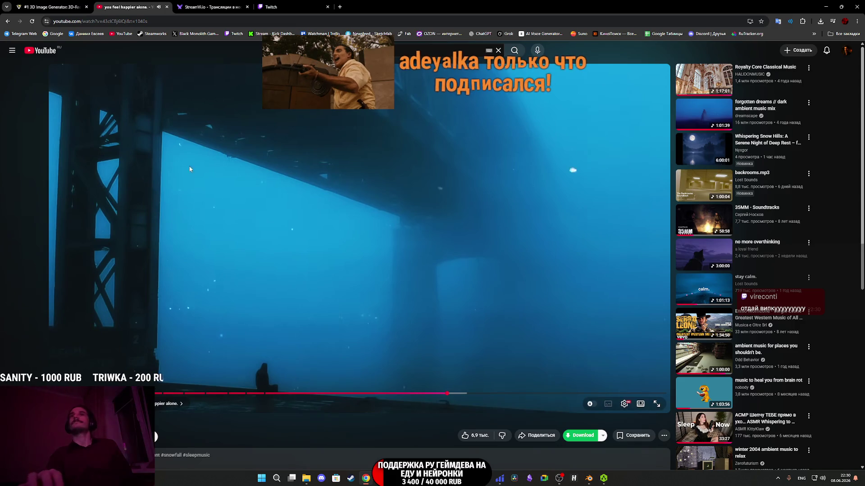